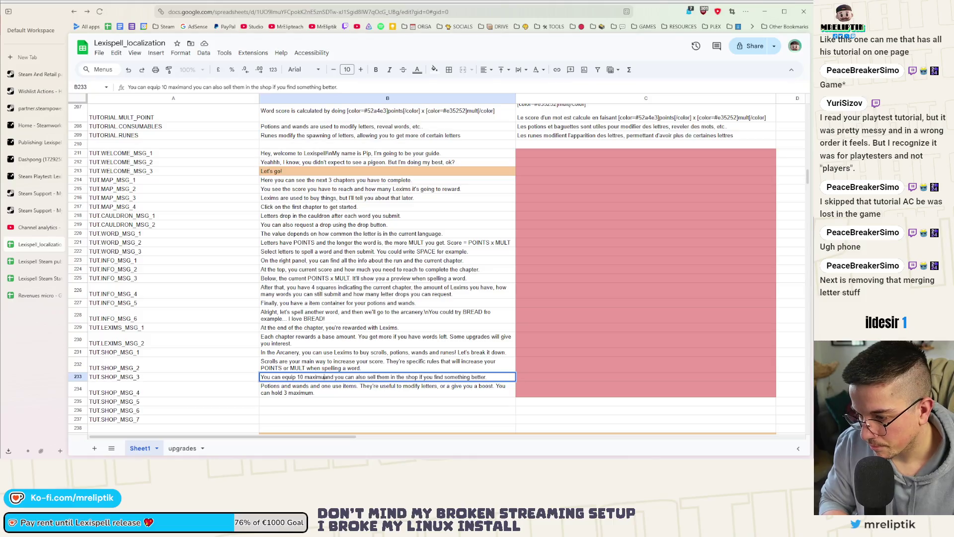
pyautogui.write('m')
# Commit the corrected TUT.SHOP_MSG_3 text and move down to the empty TUT.SHOP_MSG_5 cell.
pyautogui.press('Return')
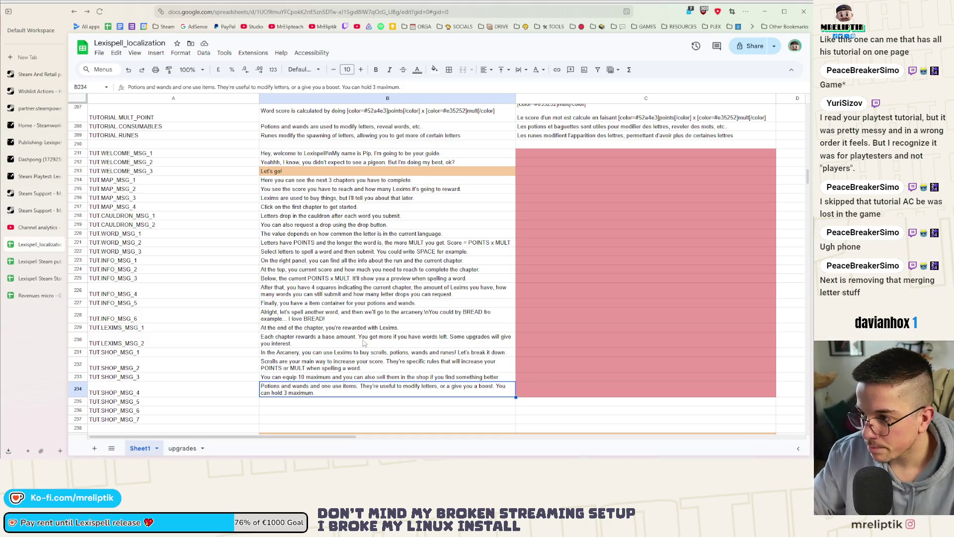
pyautogui.scroll(-2, 364, 342)
pyautogui.scroll(2, 362, 337)
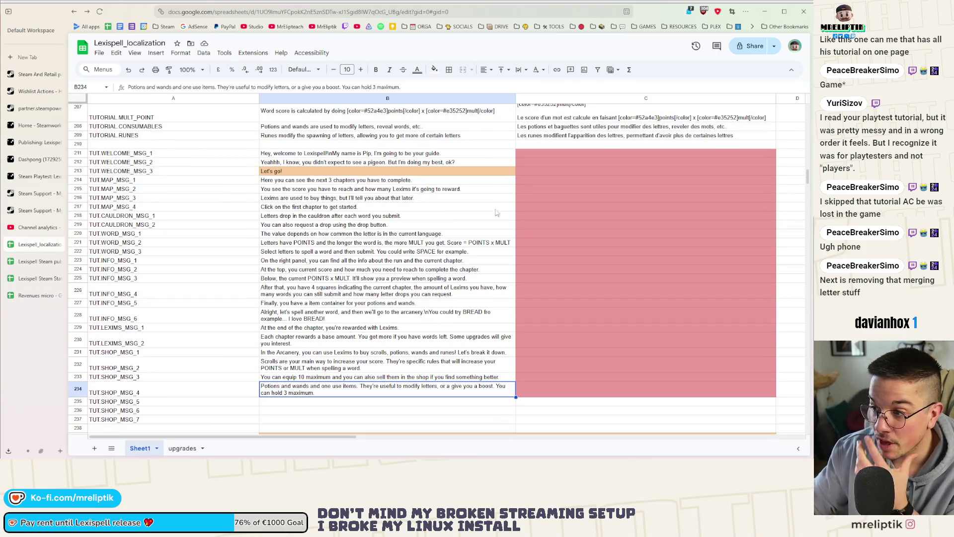
pyautogui.moveTo(543, 153); pyautogui.dragTo(556, 365)
pyautogui.click(286, 386)
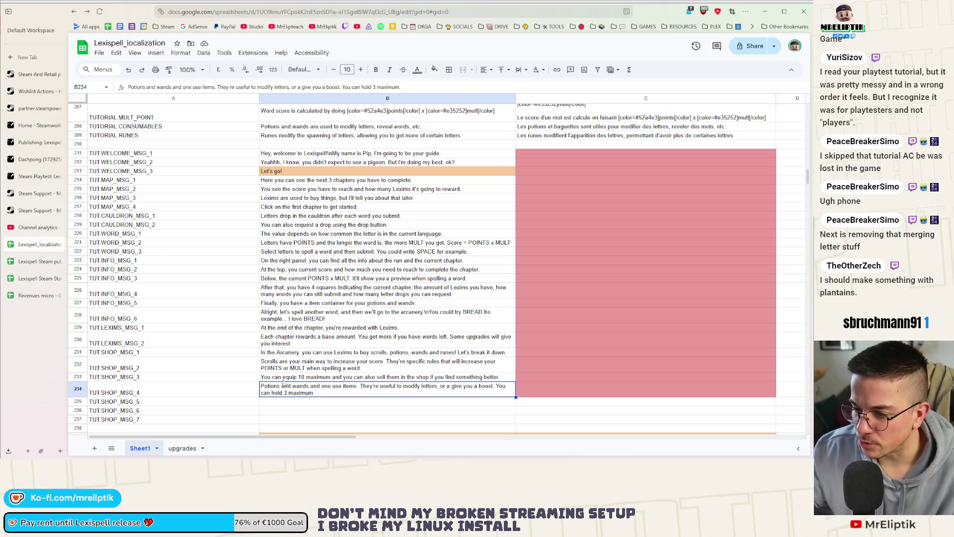
pyautogui.scroll(-5, 283, 383)
pyautogui.press('Down')
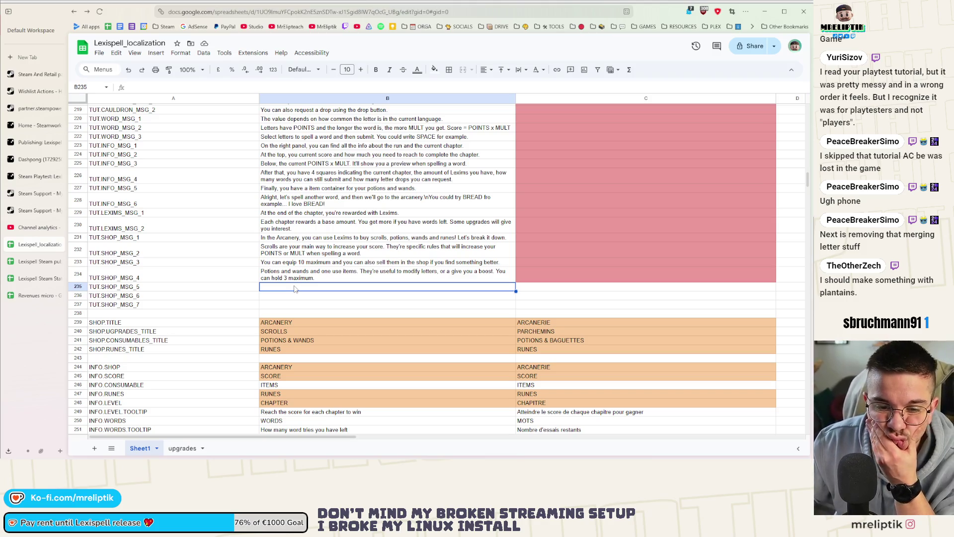
pyautogui.write('Runes')
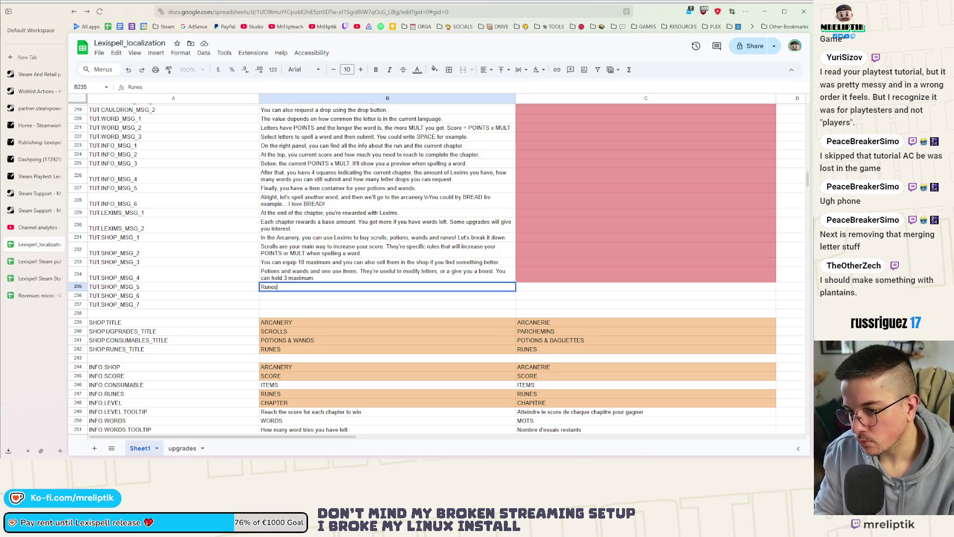
pyautogui.write(' will ')
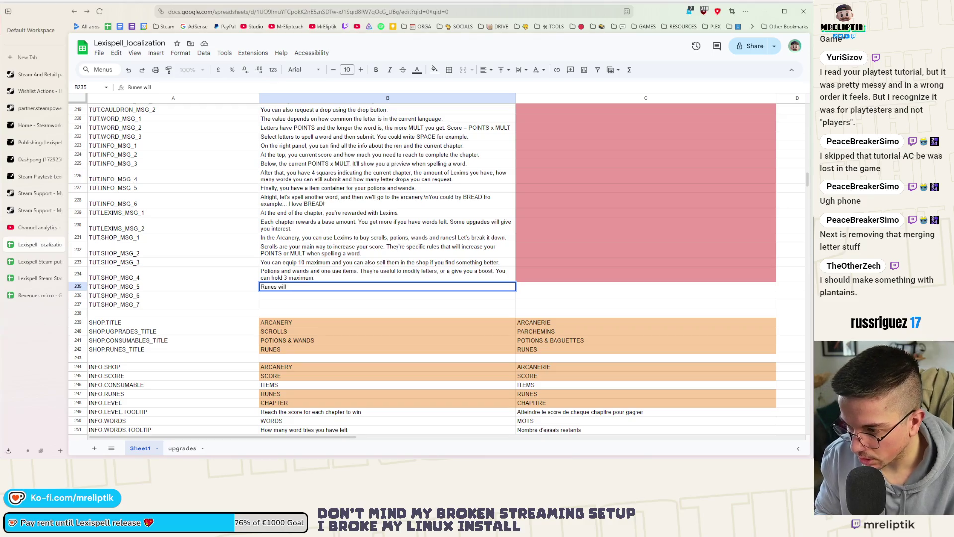
pyautogui.write(' affect the spa')
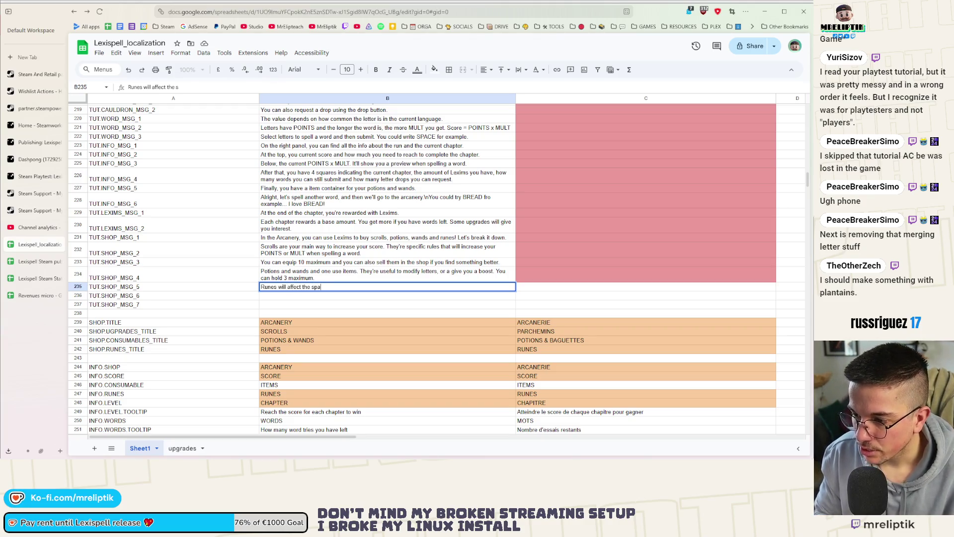
pyautogui.write('wning of letters.')
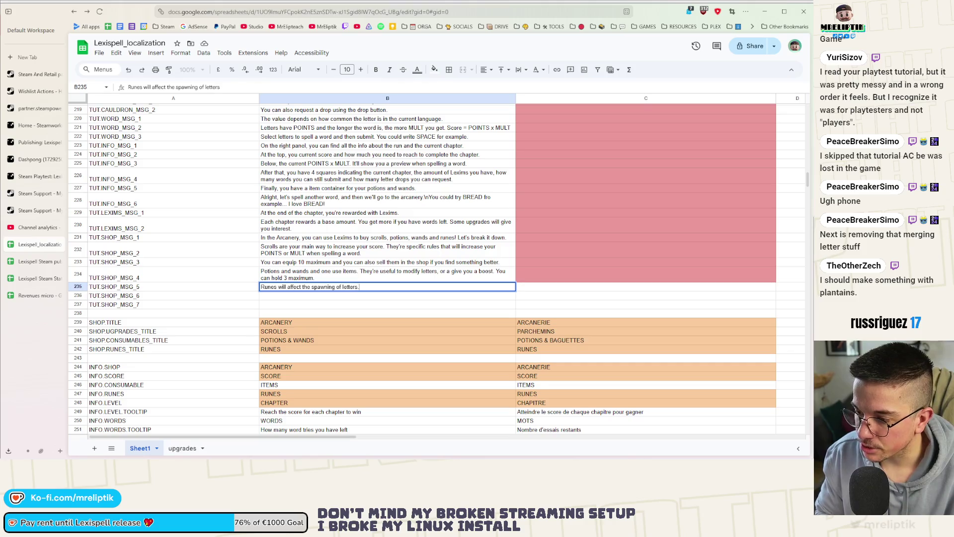
pyautogui.write(' They can')
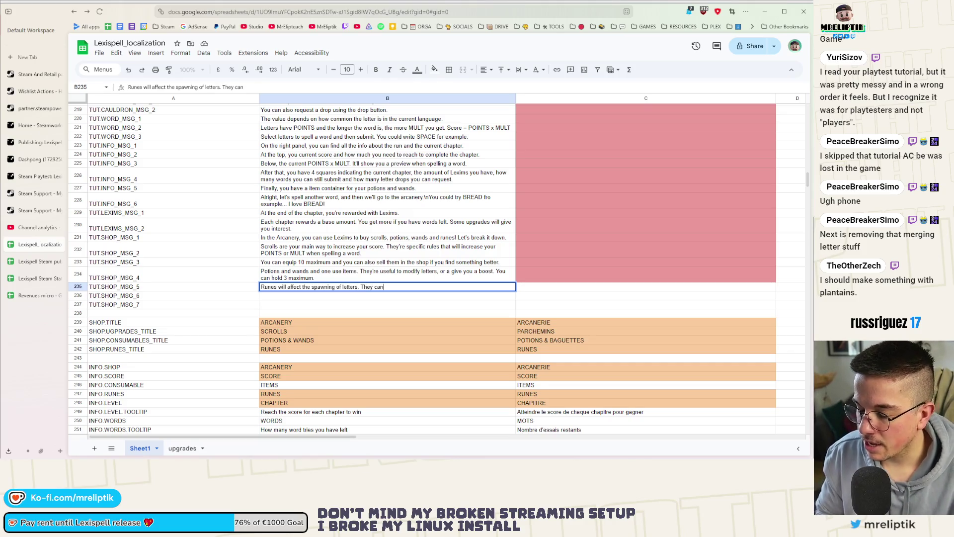
# Draft "Runes will affect the spawning of letters." and erase the false start of the next sentence.
pyautogui.press('BackSpace')
pyautogui.press('BackSpace')
pyautogui.press('BackSpace')
pyautogui.write("'")
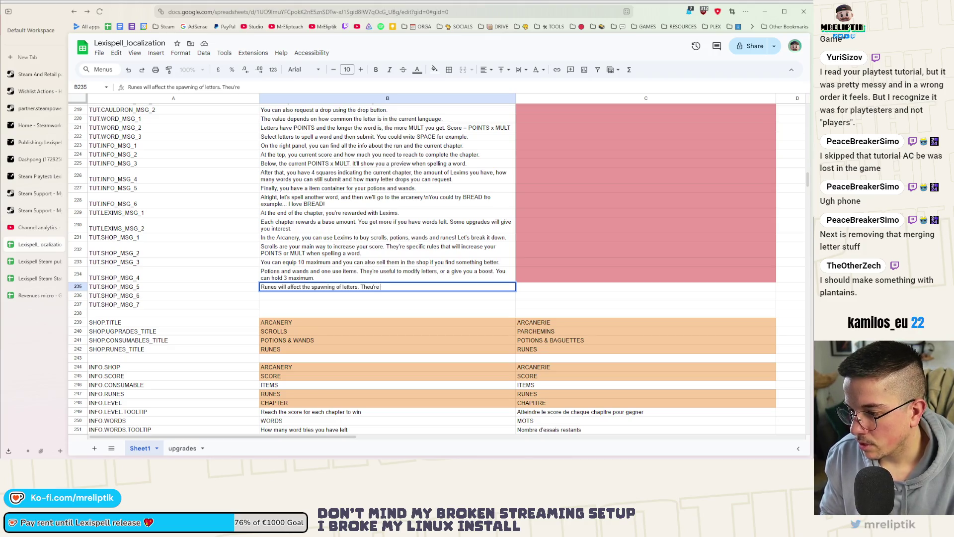
pyautogui.write('u')
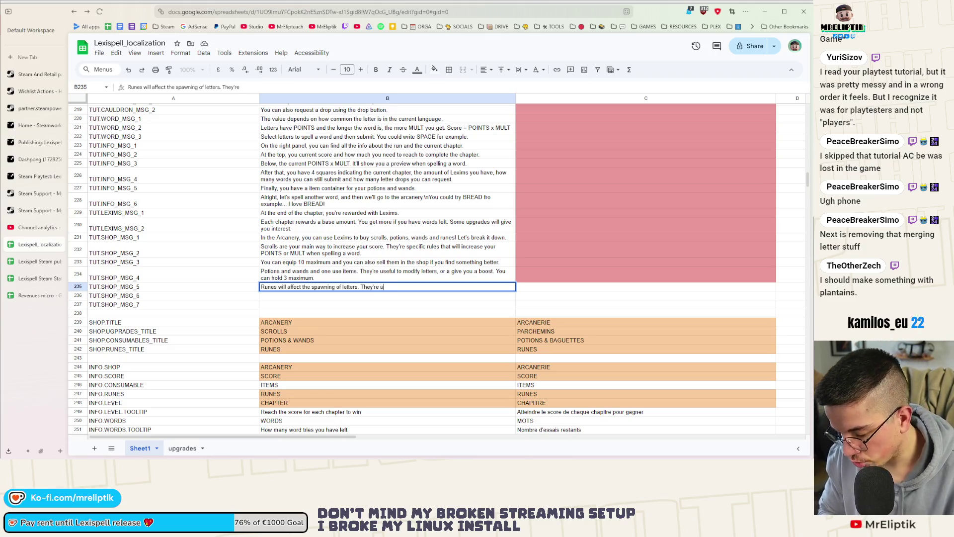
pyautogui.write('seful to')
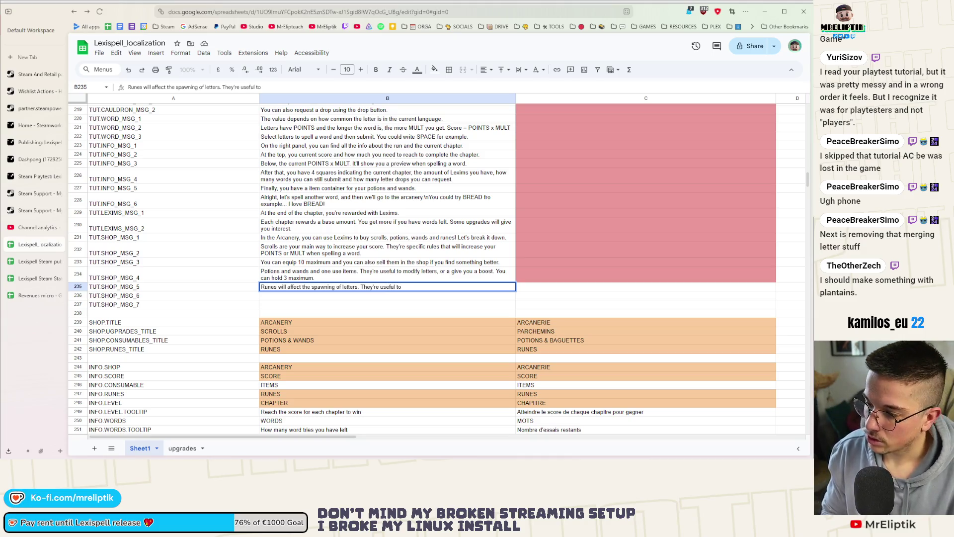
pyautogui.press('BackSpace')
pyautogui.press('BackSpace')
pyautogui.press('BackSpace')
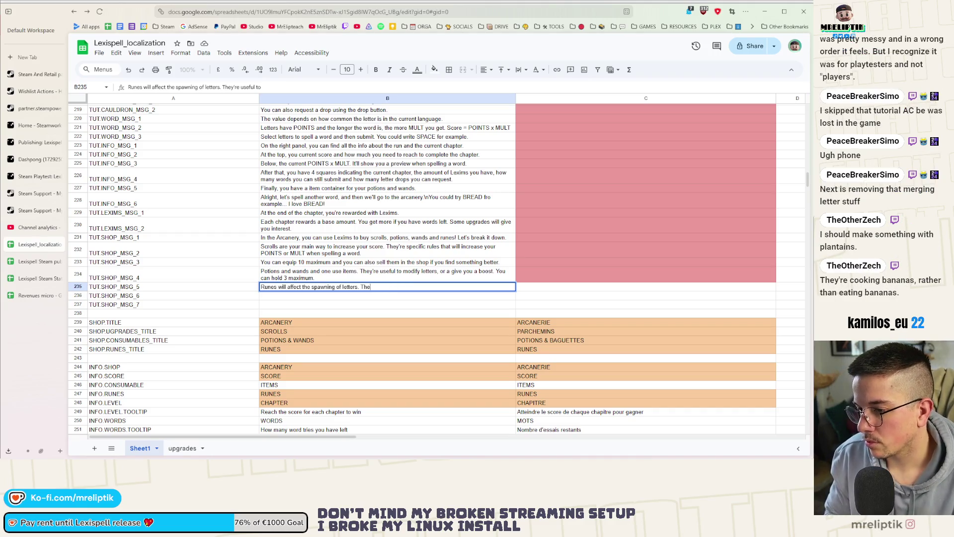
pyautogui.press('BackSpace')
pyautogui.press('BackSpace')
pyautogui.press('BackSpace')
pyautogui.write('. Th')
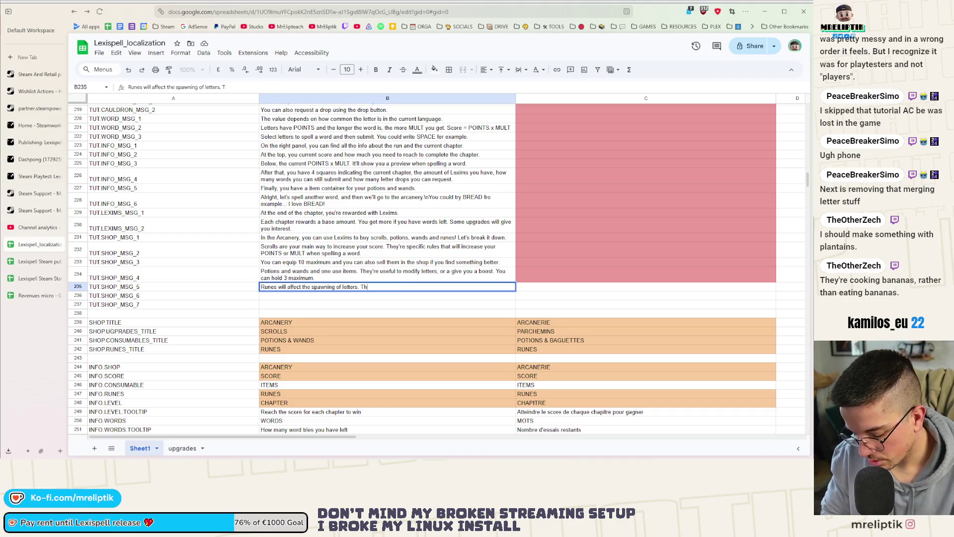
pyautogui.write('ey c')
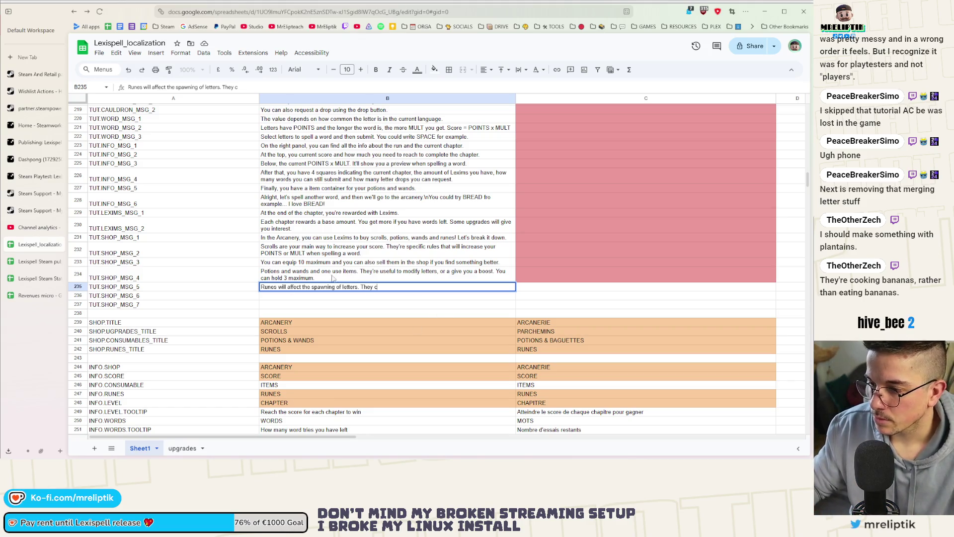
# Make TUT.SHOP_MSG_4 end "You can hold 3 maximum and you can't sell them.".
pyautogui.doubleClick(494, 276)
pyautogui.hotkey('ctrl', 'a')
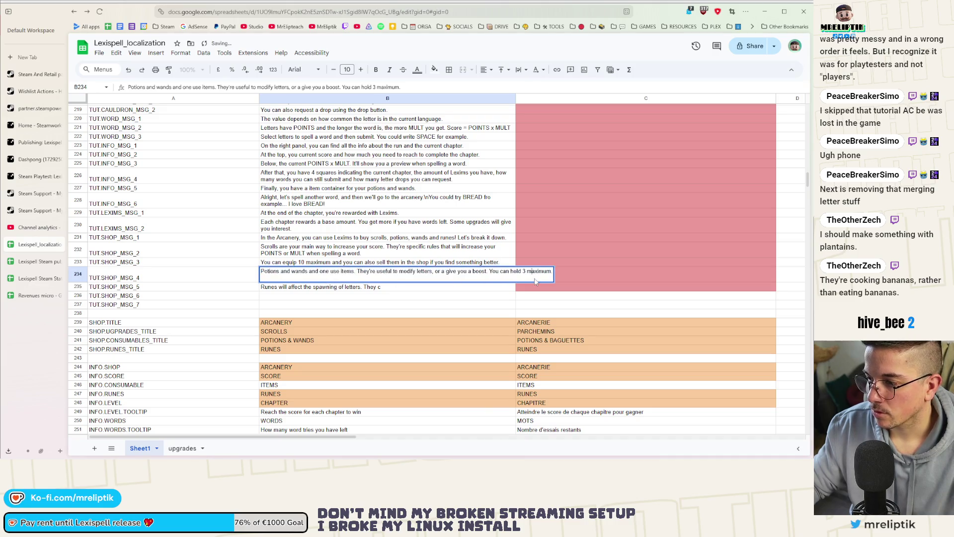
pyautogui.press('Right')
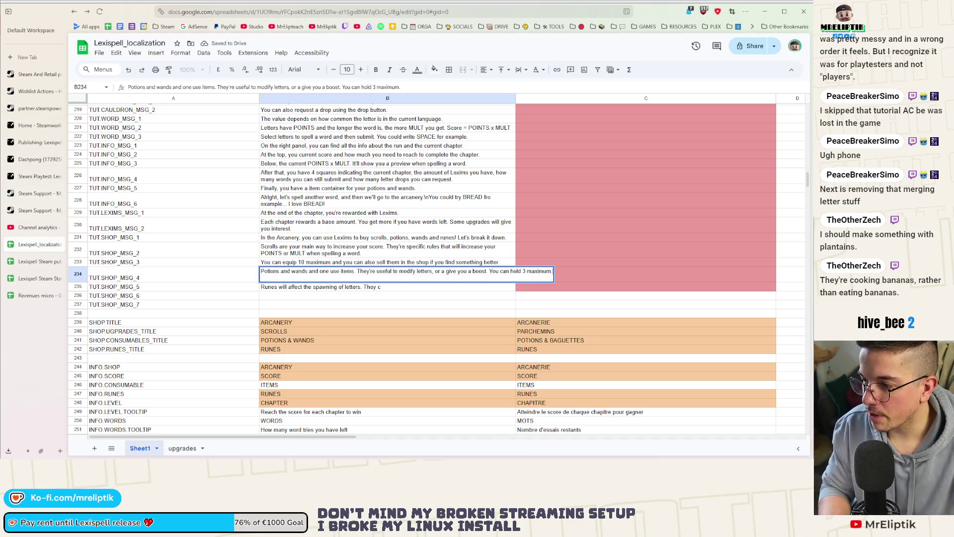
pyautogui.press('BackSpace')
pyautogui.write('and')
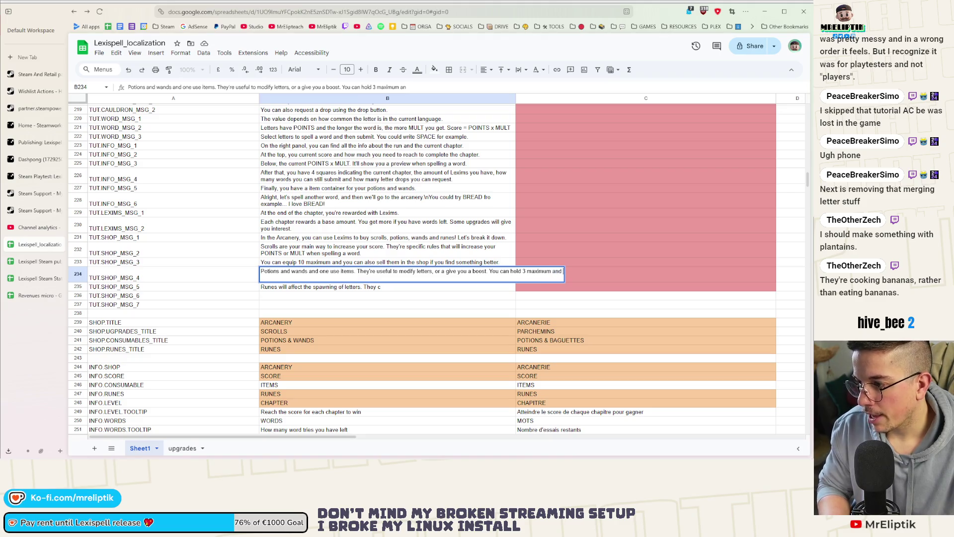
pyautogui.write(" you can't sell them.")
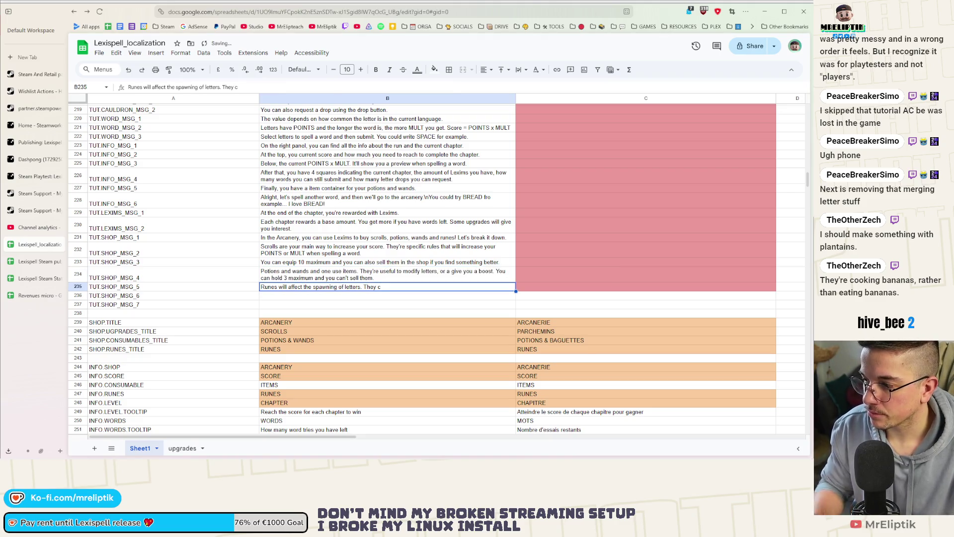
pyautogui.press('Return')
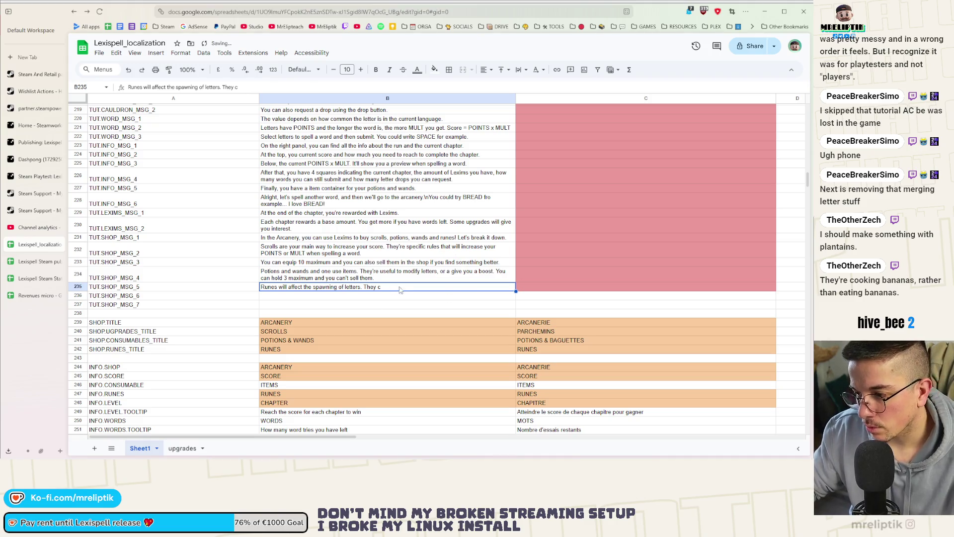
pyautogui.write('. Yo')
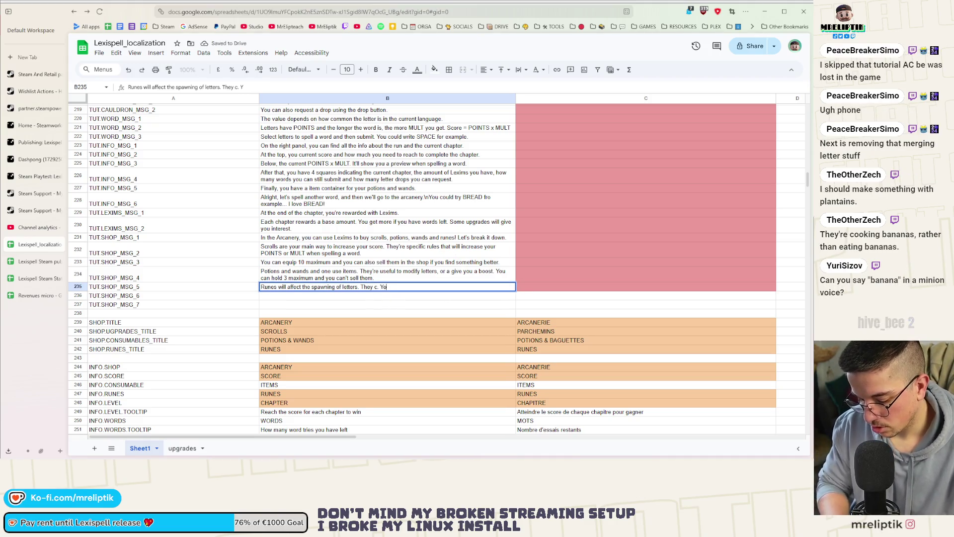
pyautogui.write('u can equip 6 maxiu')
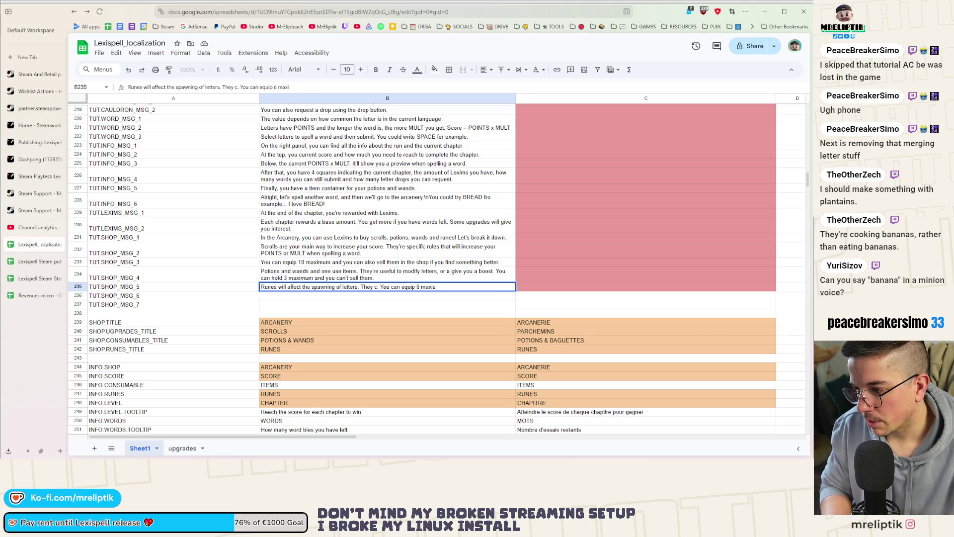
# Add "You can equip 6 maxium and you can't sell them." to TUT.SHOP_MSG_5 and commit it.
pyautogui.press('BackSpace')
pyautogui.write('um an')
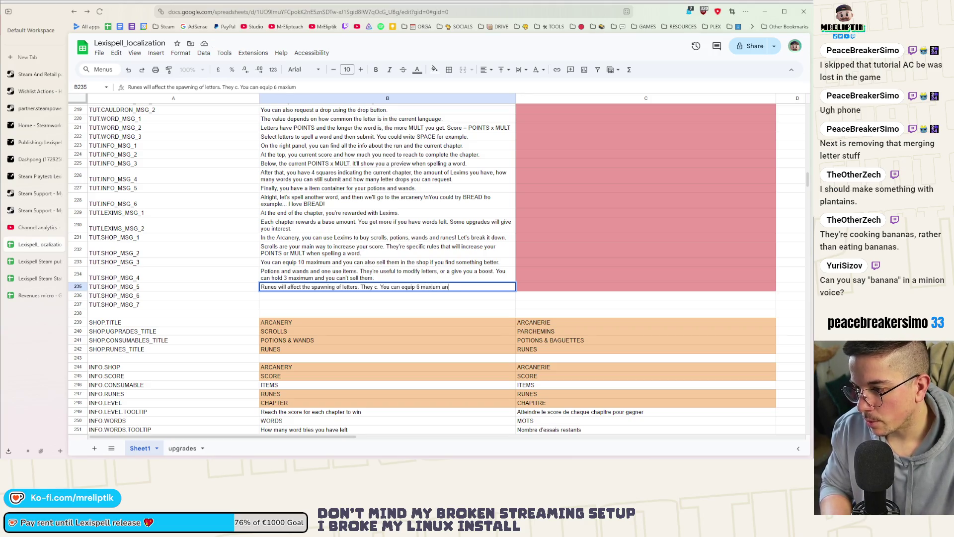
pyautogui.write("'t ")
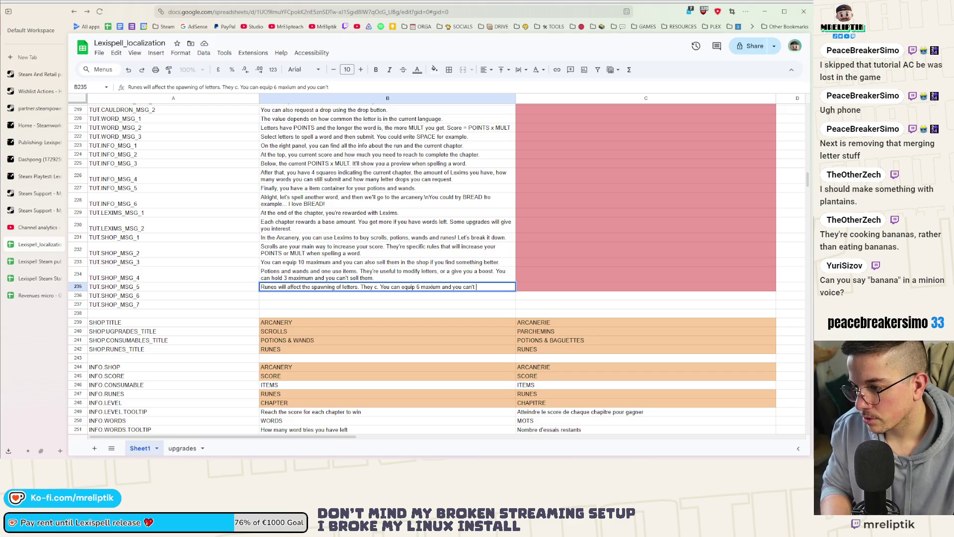
pyautogui.write('sell them')
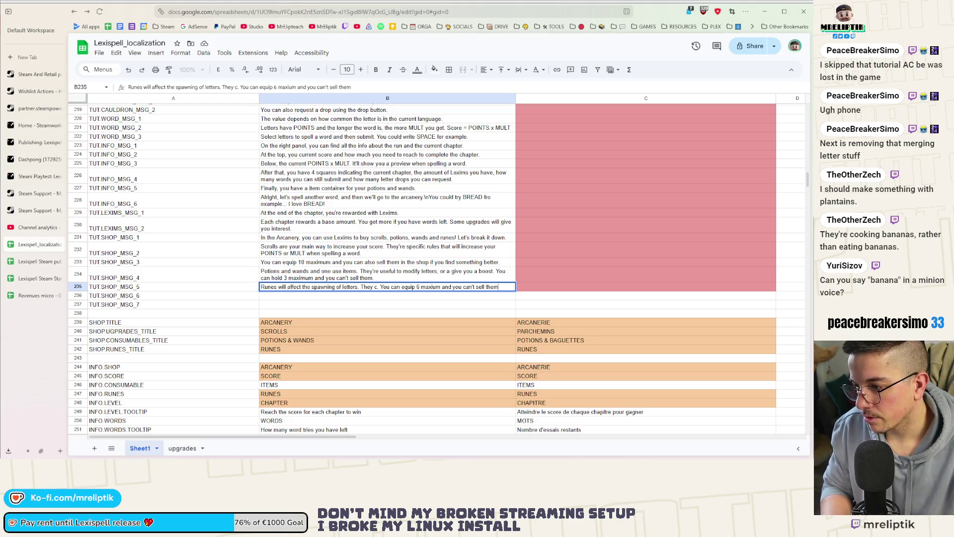
pyautogui.write('.')
pyautogui.press('Return')
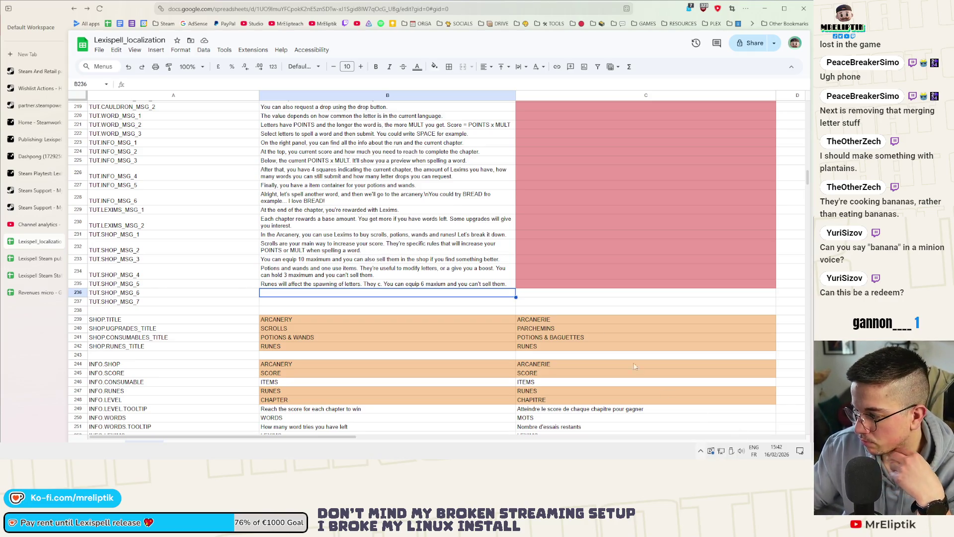
pyautogui.press('Left')
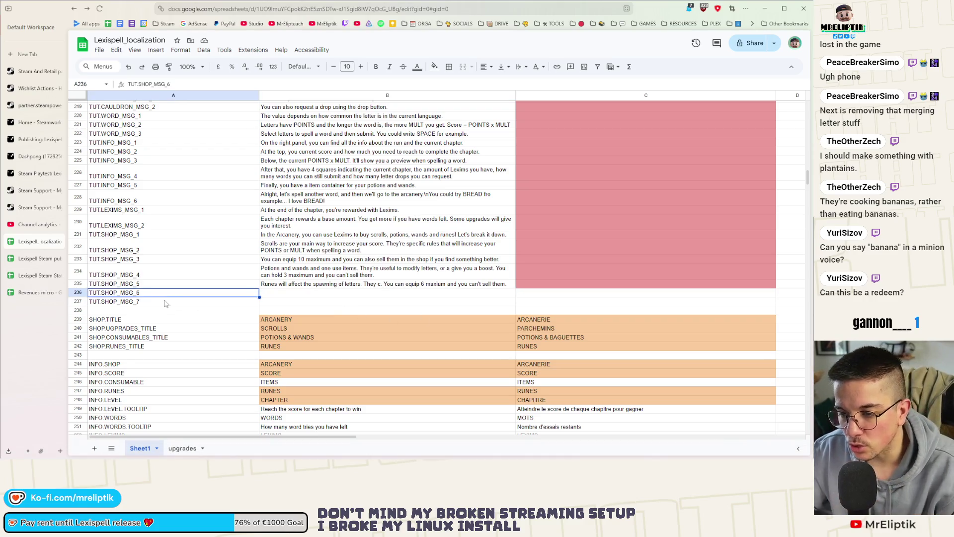
# Clear the TUT.SHOP_MSG_6 and TUT.SHOP_MSG_7 keys and return to the TUT.SHOP_MSG_5 text.
pyautogui.keyDown('shift'); pyautogui.click(152, 304); pyautogui.keyUp('shift')
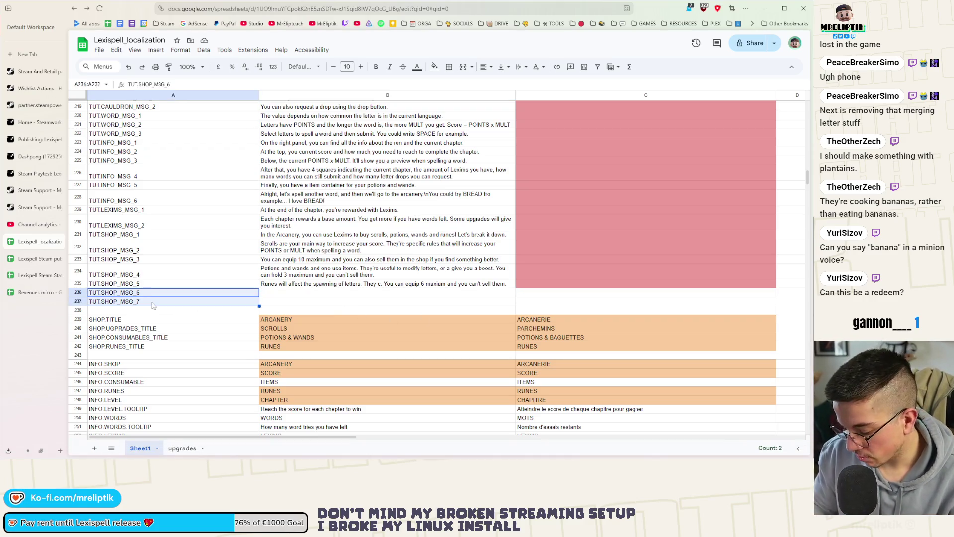
pyautogui.press('Delete')
pyautogui.click(316, 294)
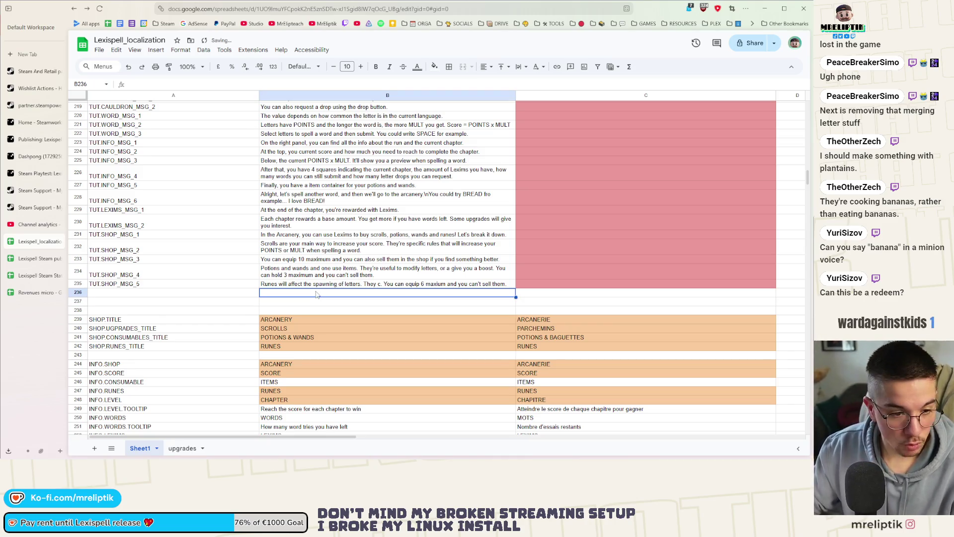
pyautogui.click(373, 284)
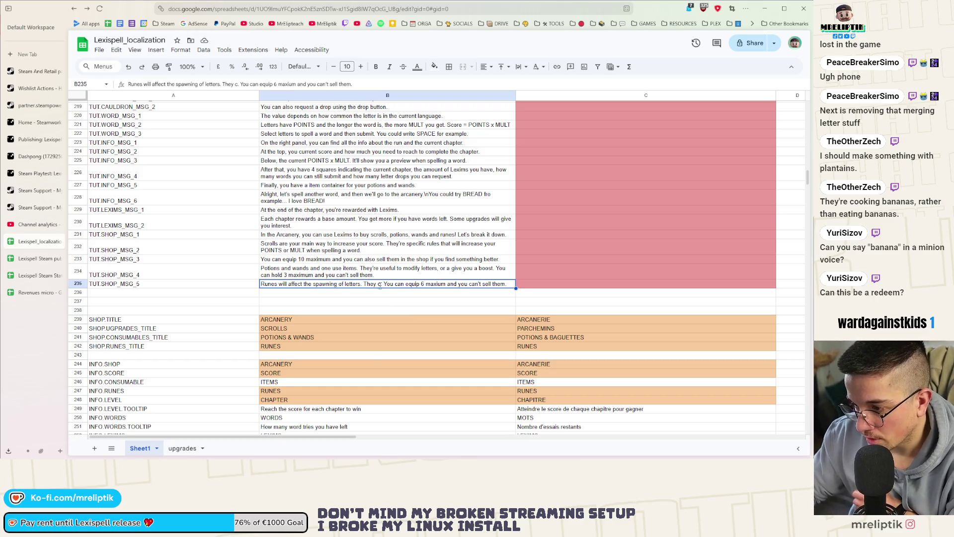
# Replace the unfinished ending with "They're useful to get more of certain letters or letter types.".
pyautogui.press('Return')
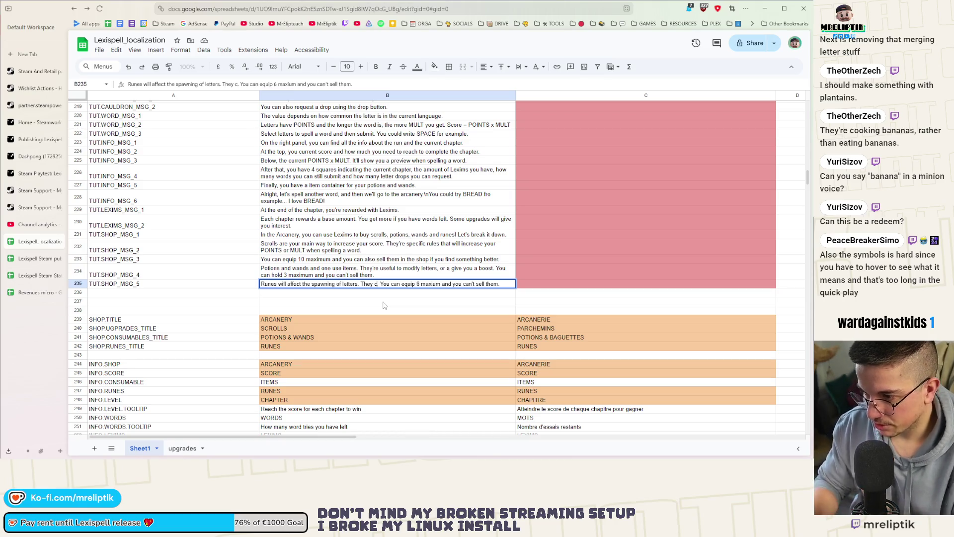
pyautogui.press('BackSpace')
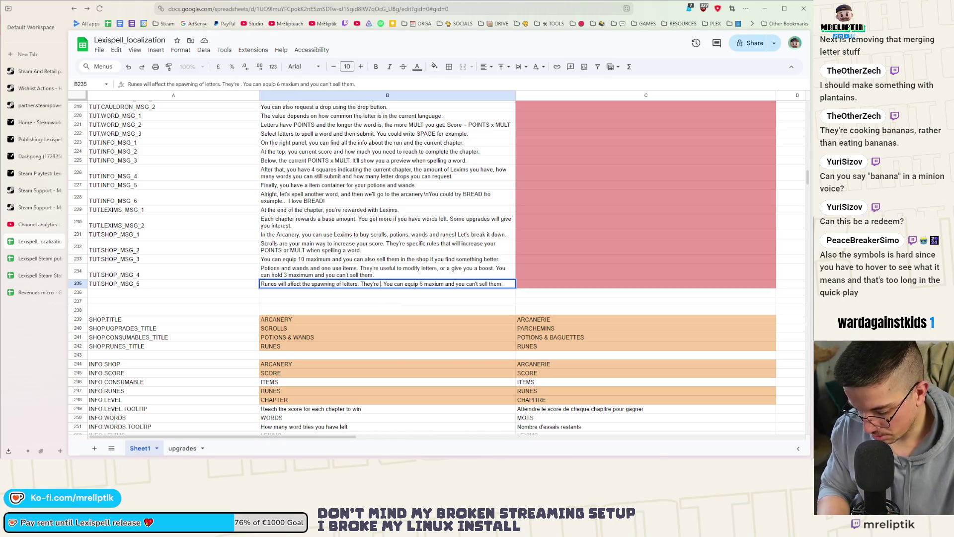
pyautogui.write("'re useful to")
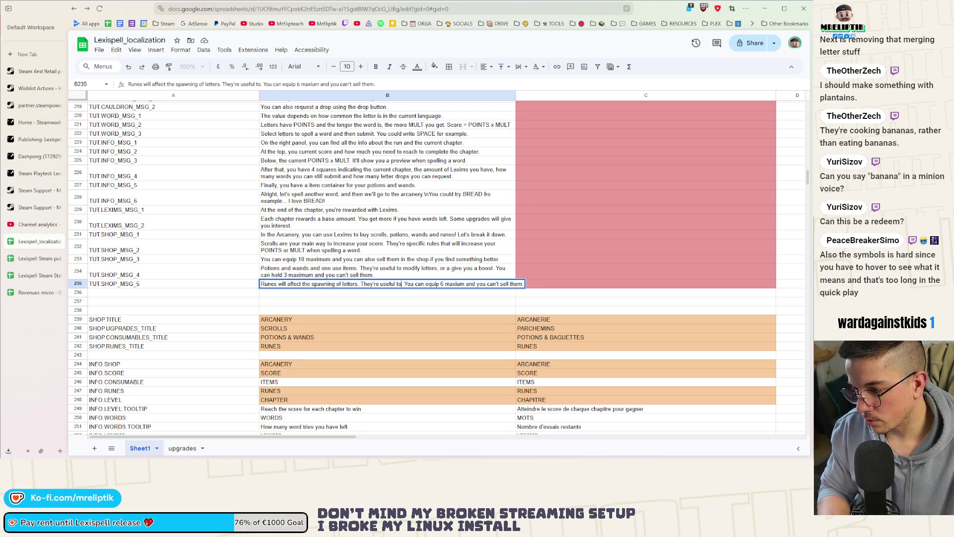
pyautogui.write(' get more of ')
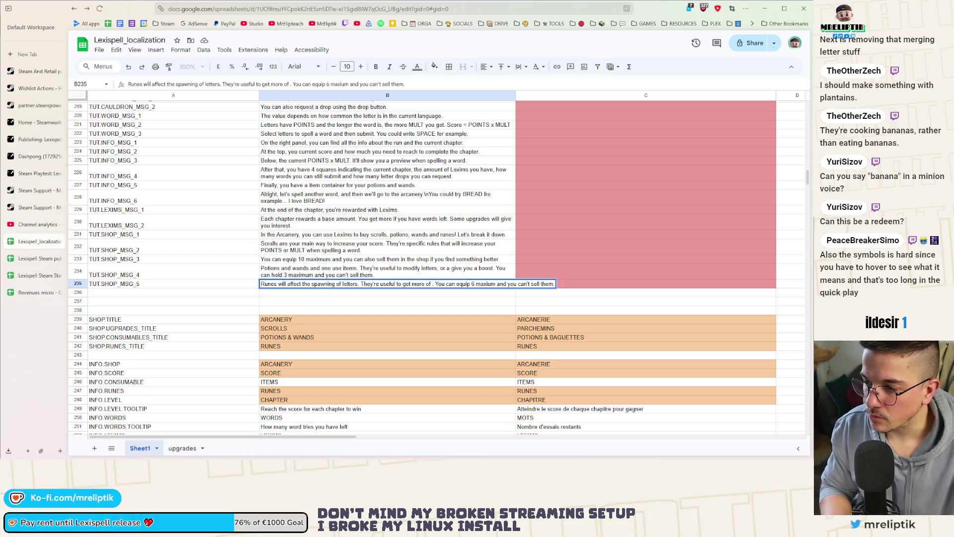
pyautogui.write('certain ')
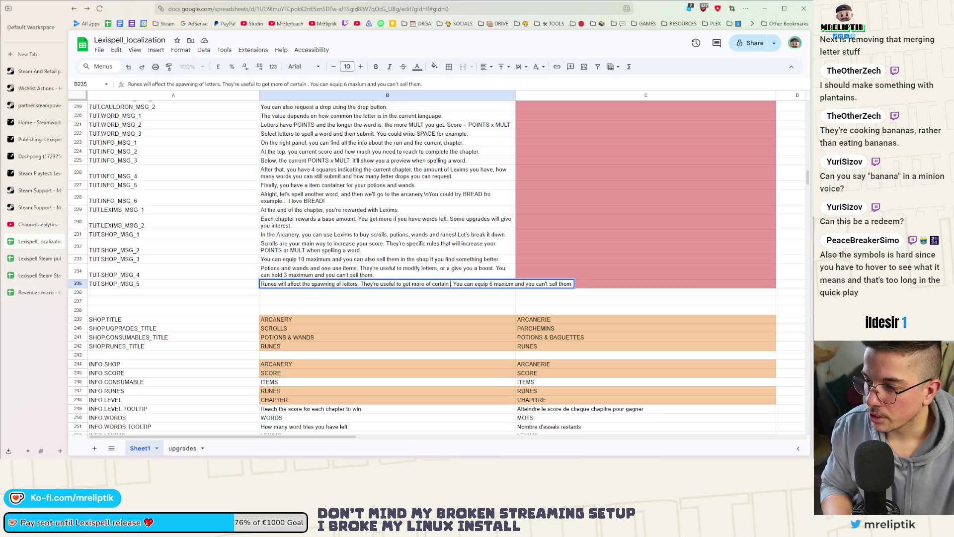
pyautogui.write('letters or letter')
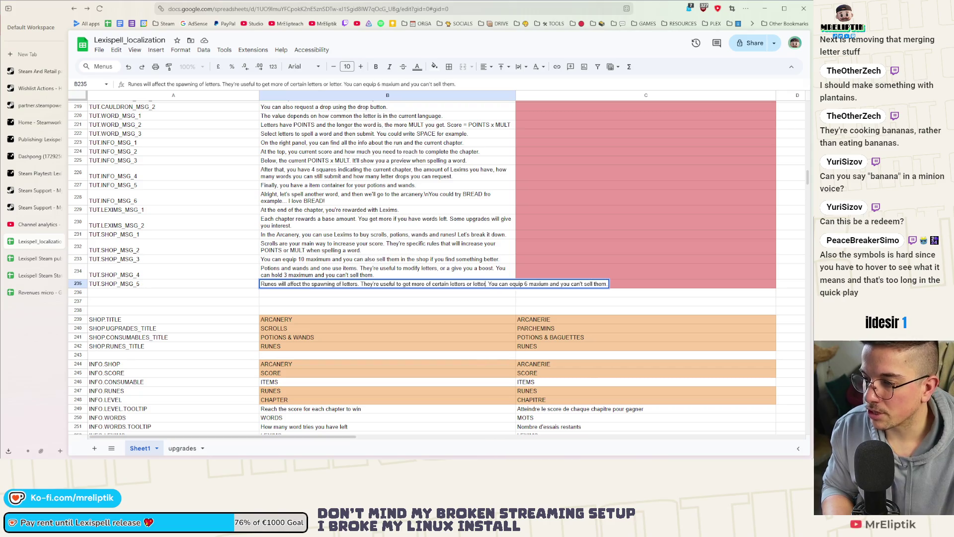
pyautogui.write(' types.')
pyautogui.press('Return')
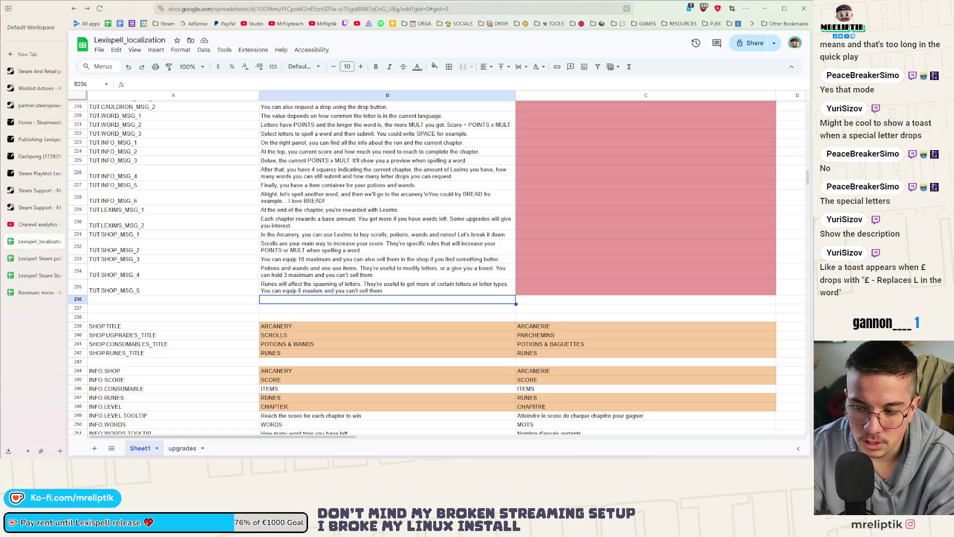
# Leave row 236 empty and minimize the browser to reveal the Godot tutorial script.
pyautogui.doubleClick(344, 300)
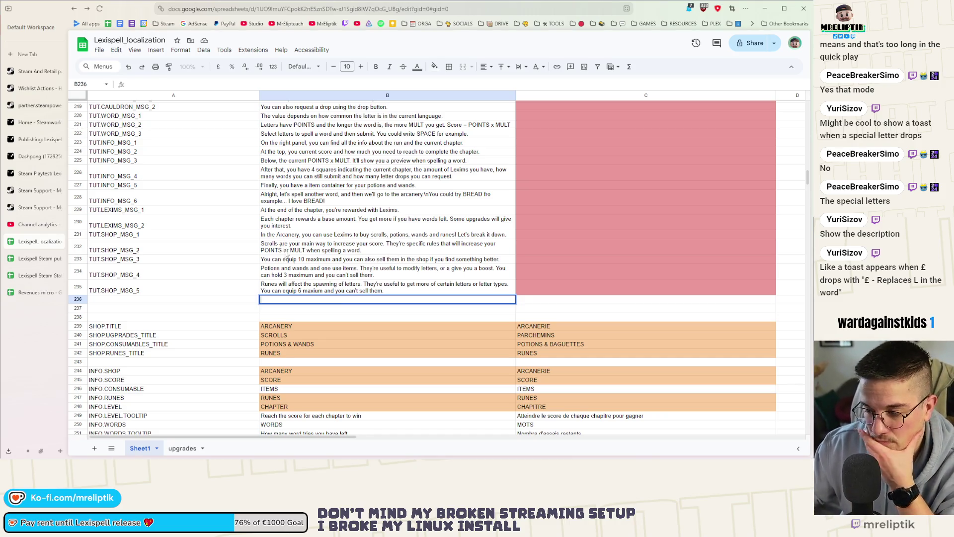
pyautogui.press('Return')
pyautogui.press('Up')
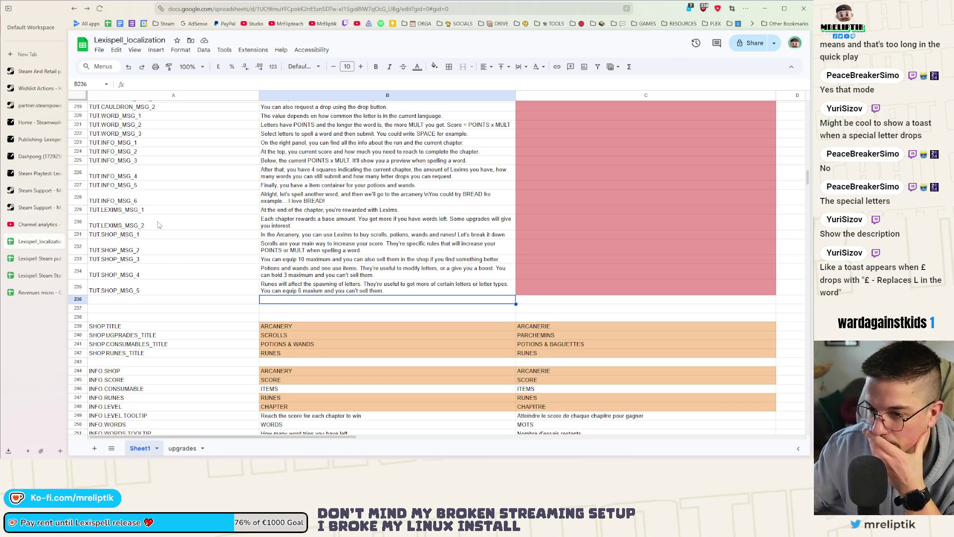
pyautogui.click(766, 9)
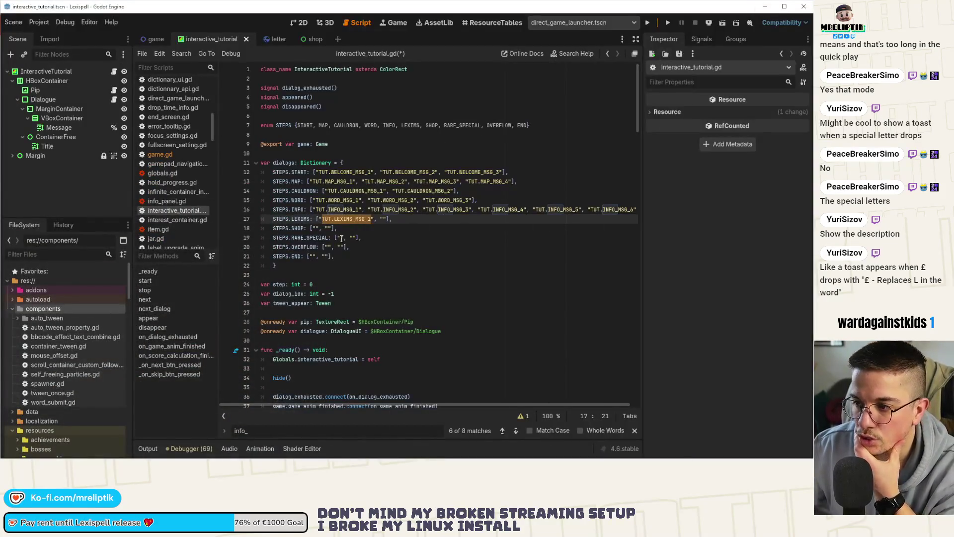
# Fill the LEXIMS dialog list with TUT.LEXIMS_MSG_2 through TUT.LEXIMS_MSG_5 and save the script.
pyautogui.click(370, 219)
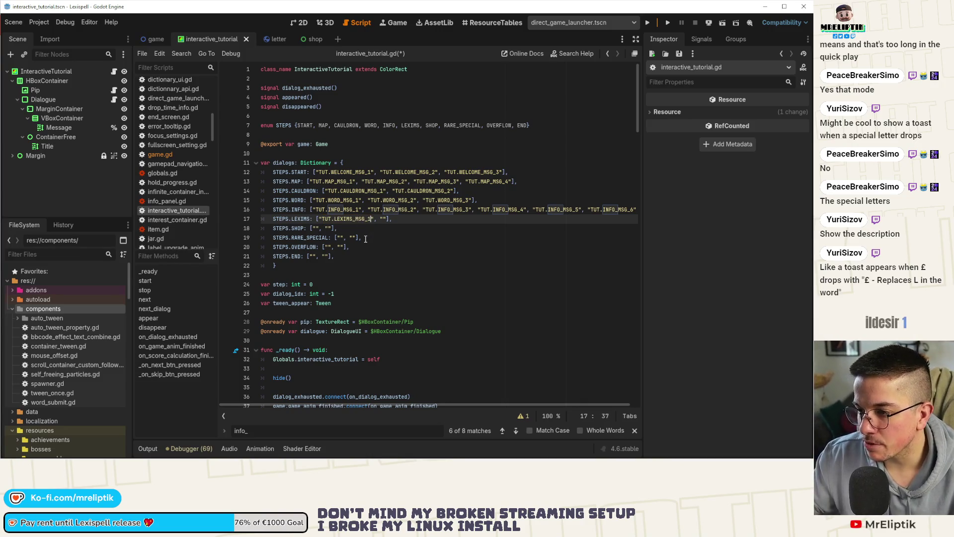
pyautogui.hotkey('ctrl', 'Left')
pyautogui.hotkey('ctrl', 'Left')
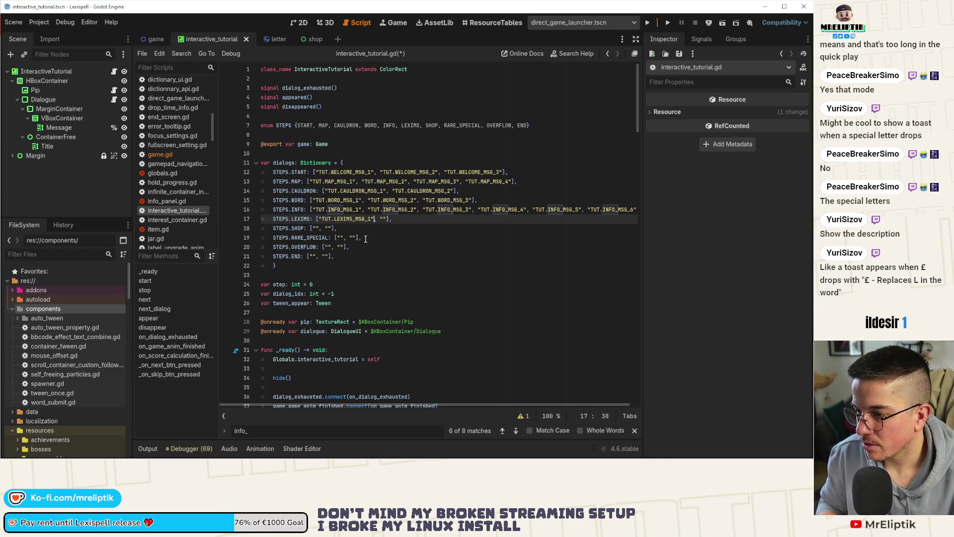
pyautogui.press('End')
pyautogui.press('Left')
pyautogui.press('Left')
pyautogui.write('TUT.LEXIMS_MSG_2')
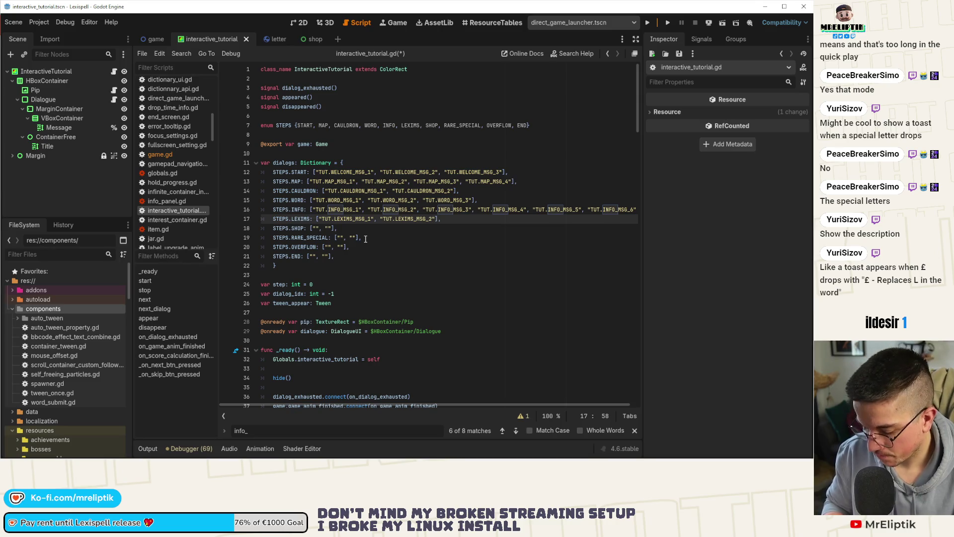
pyautogui.write('TUT.LEXIMS_MSG_1')
pyautogui.write('3"')
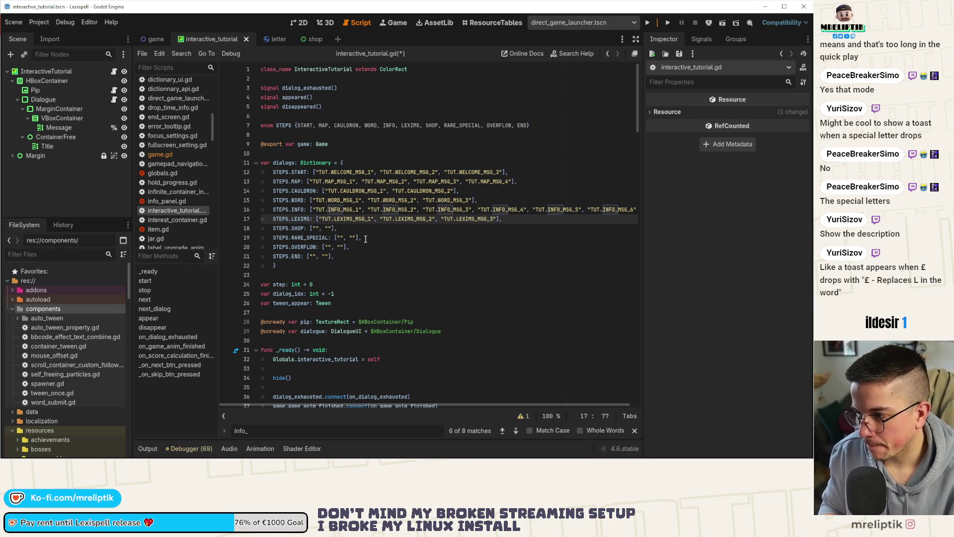
pyautogui.write(', "')
pyautogui.write('TUT.LEXIMS_MSG_2')
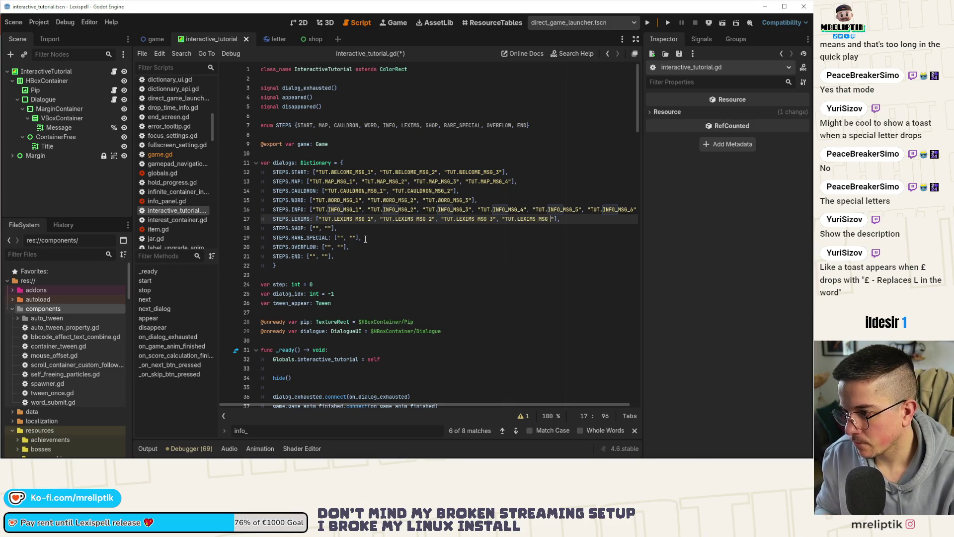
pyautogui.write('4",')
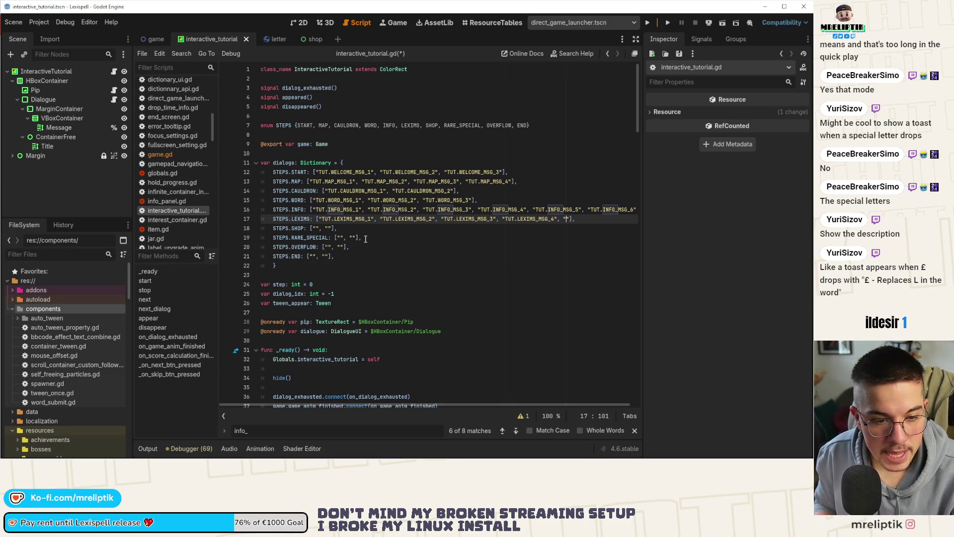
pyautogui.write('TUT.LEXIMS_MSG_1')
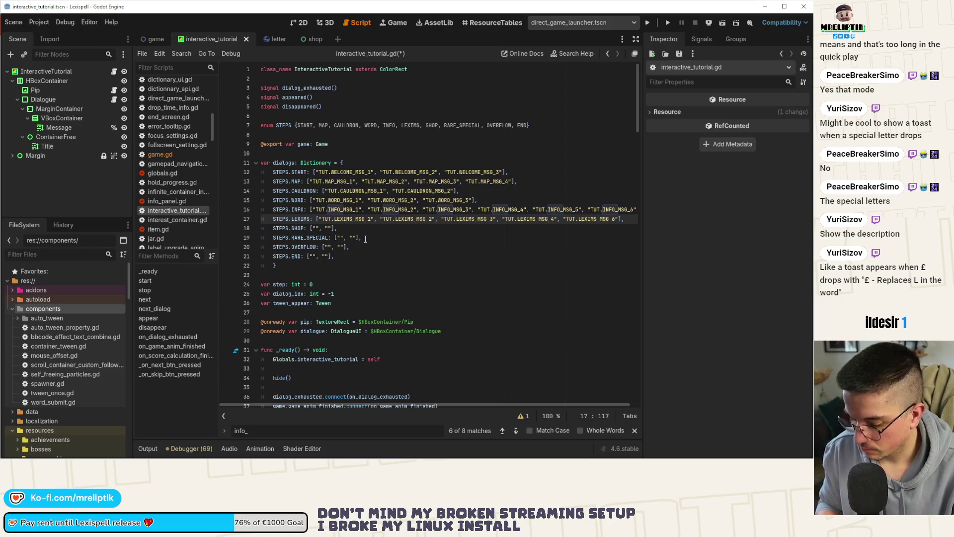
pyautogui.write('5')
pyautogui.hotkey('ctrl', 's')
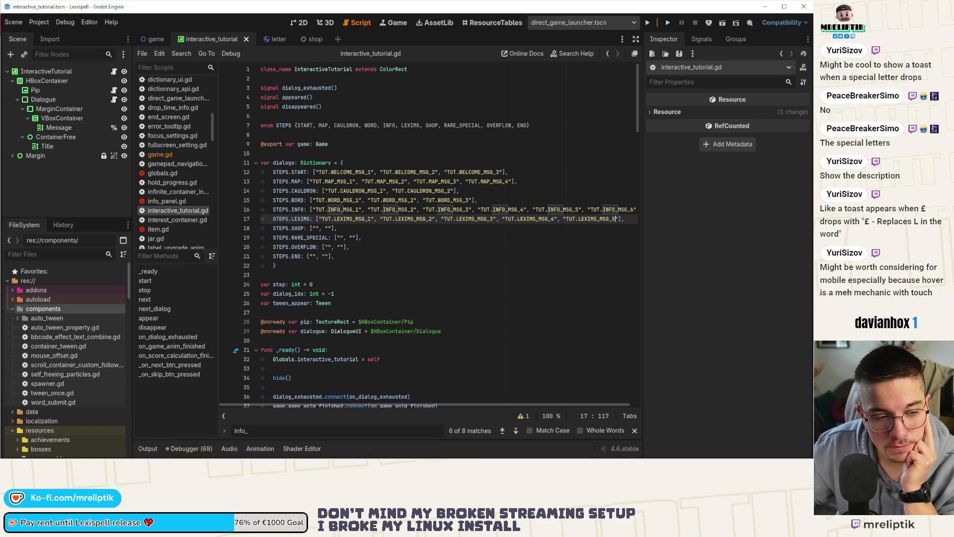
# Cycle through VS Code and Godot back to the localization spreadsheet.
pyautogui.click(39, 450)
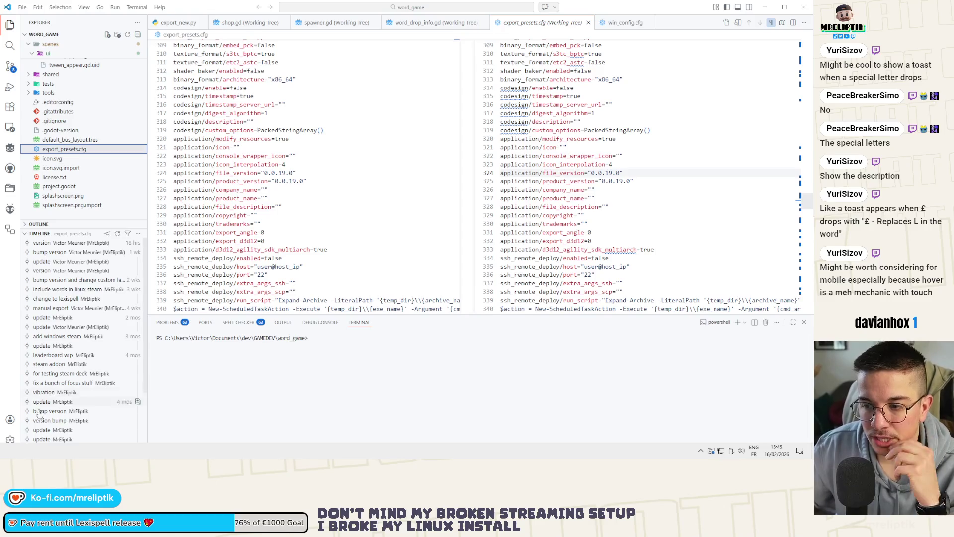
pyautogui.hotkey('alt', 'Tab')
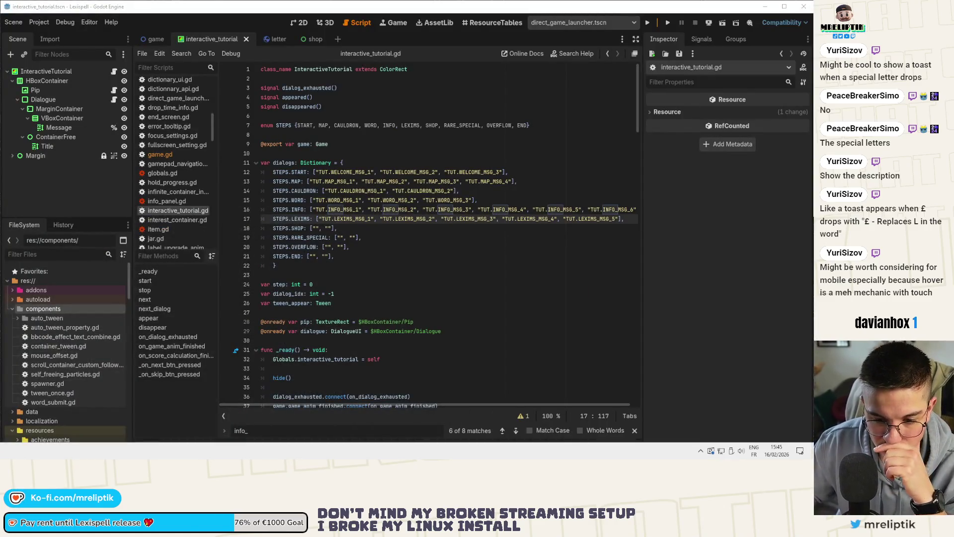
pyautogui.hotkey('alt', 'Tab')
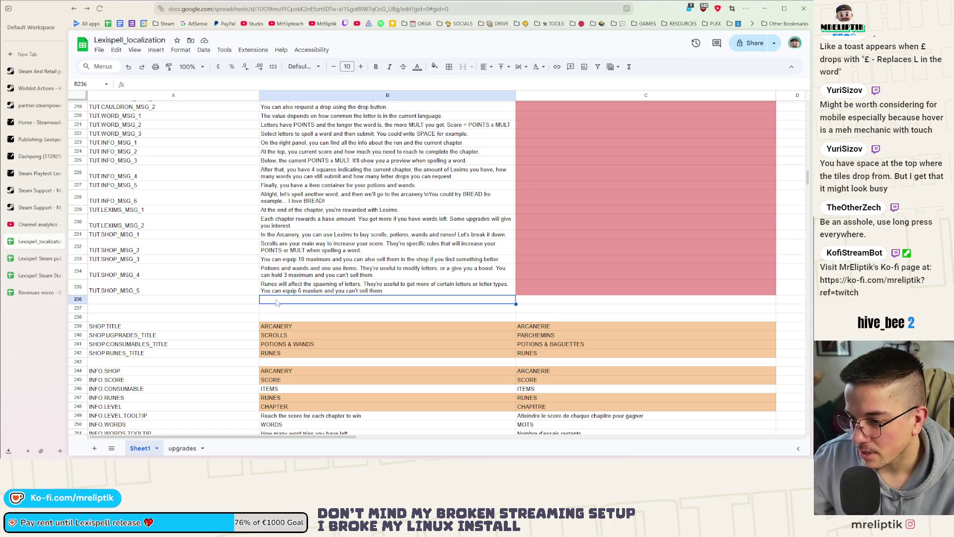
# Switch between the spreadsheet and Godot, ending in the script just before TUT.LEXIMS_MSG_3.
pyautogui.hotkey('alt', 'Tab')
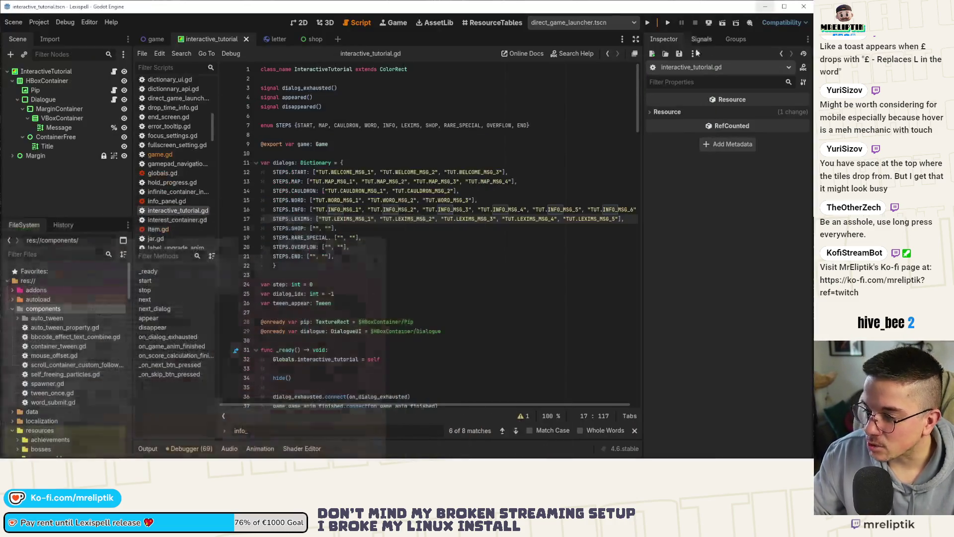
pyautogui.click(380, 231)
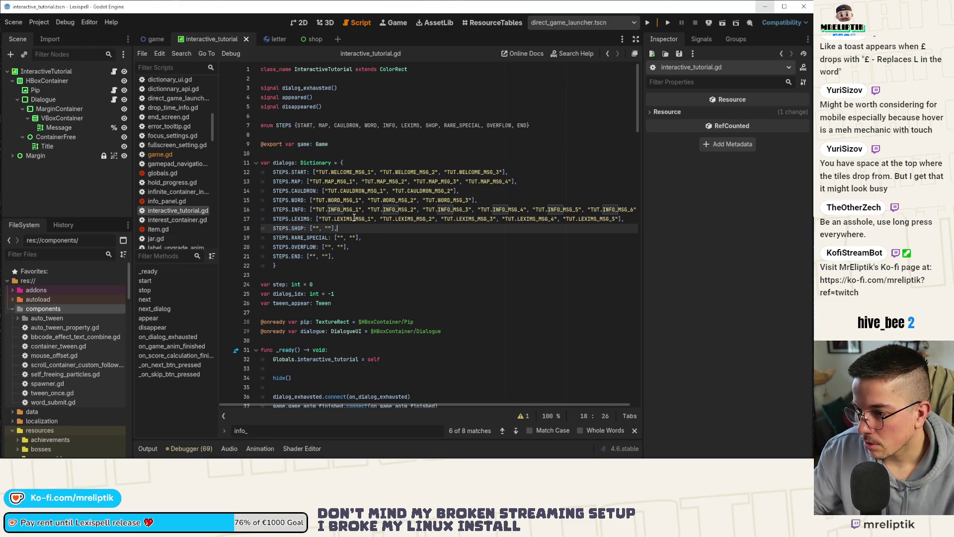
pyautogui.click(766, 6)
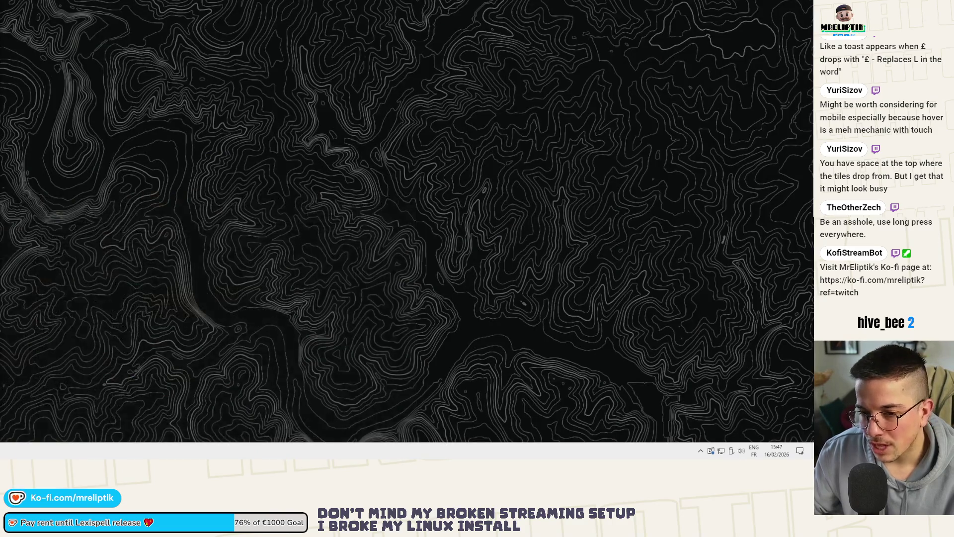
pyautogui.hotkey('alt', 'Tab')
pyautogui.hotkey('alt', 'Tab')
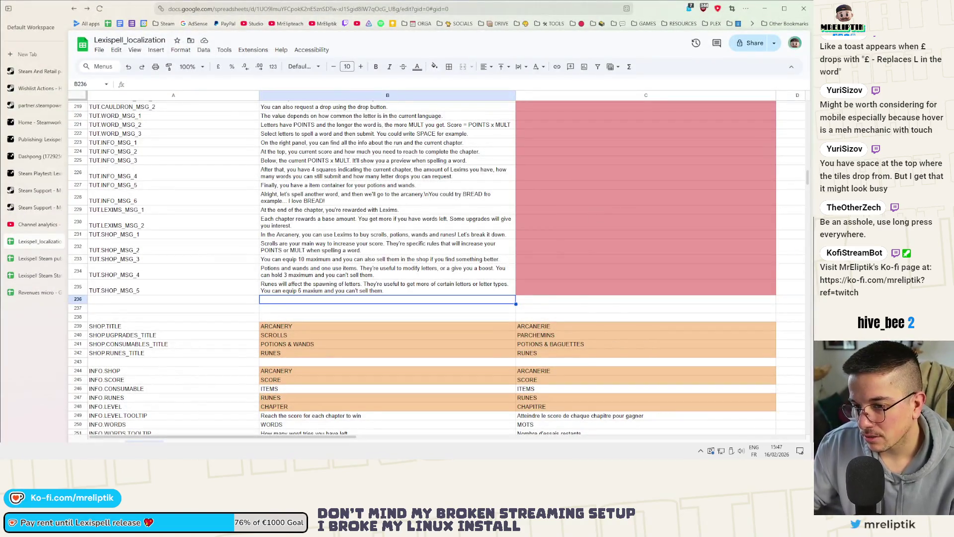
pyautogui.hotkey('alt', 'Tab')
pyautogui.click(446, 218)
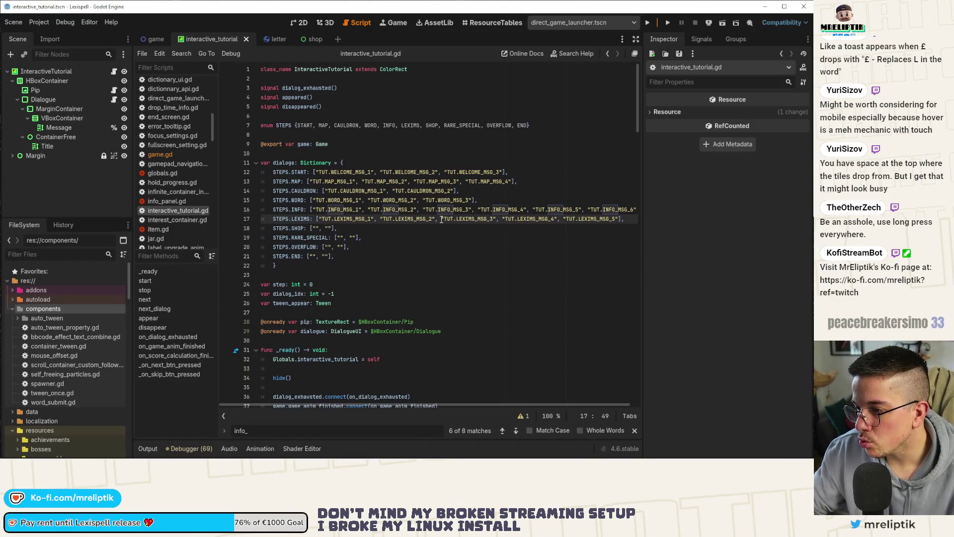
# Move the TUT.LEXIMS_MSG_3–5 keys from the LEXIMS line into the SHOP dialog list.
pyautogui.moveTo(441, 219); pyautogui.dragTo(621, 219)
pyautogui.hotkey('ctrl', 'c')
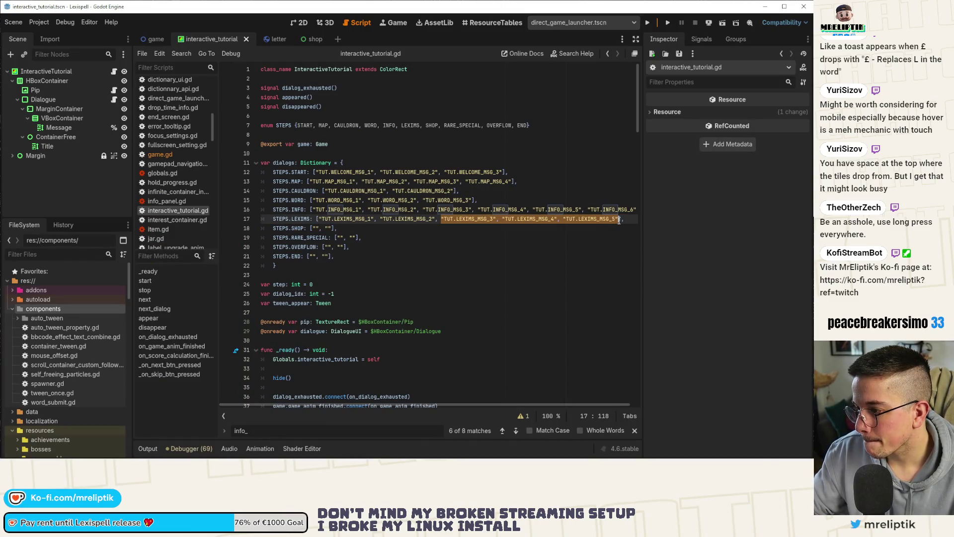
pyautogui.press('Delete')
pyautogui.press('BackSpace')
pyautogui.press('BackSpace')
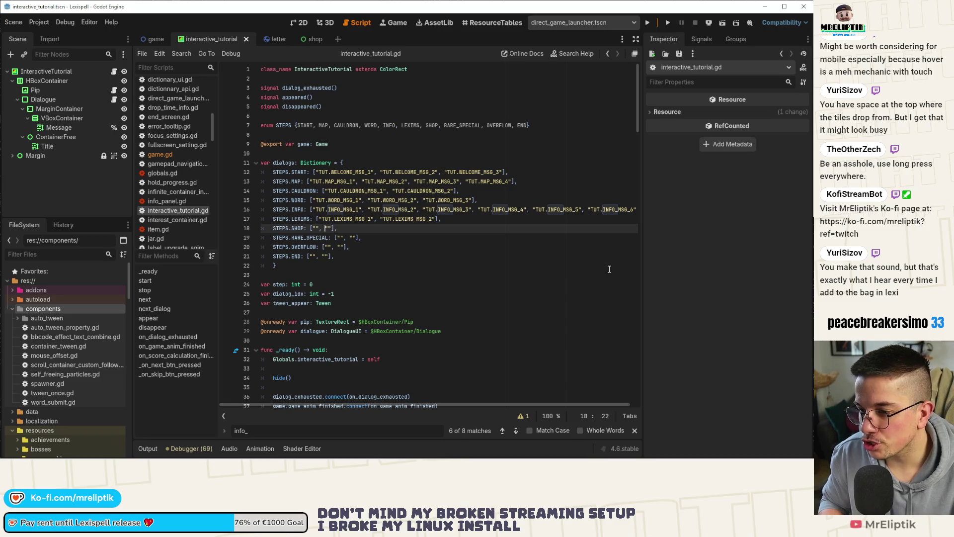
pyautogui.hotkey('ctrl', 'z')
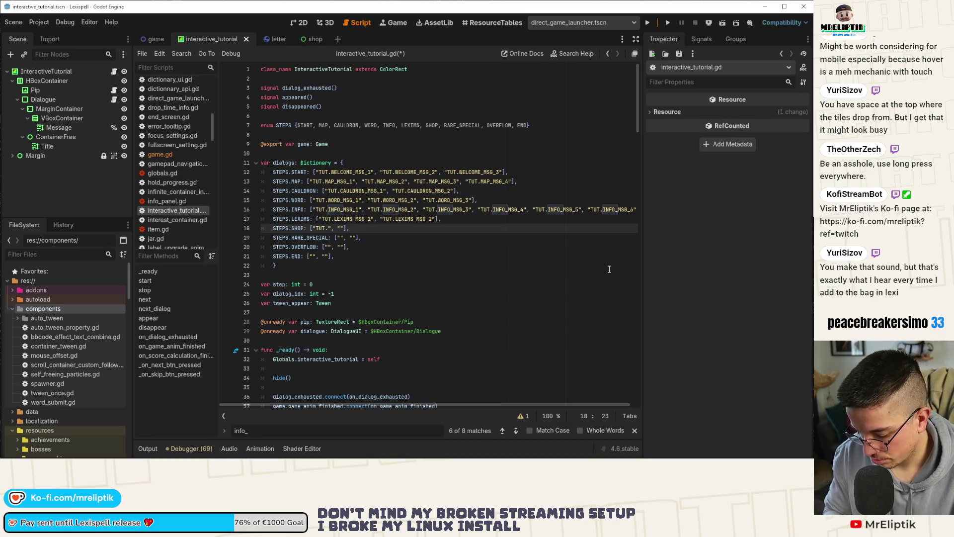
pyautogui.write('SHOP_MSG_1')
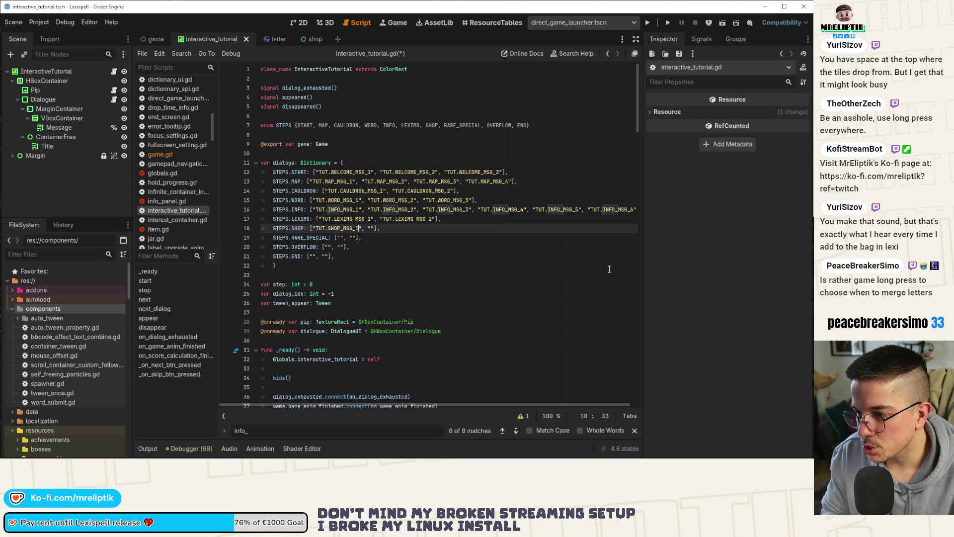
pyautogui.hotkey('ctrl', 'v')
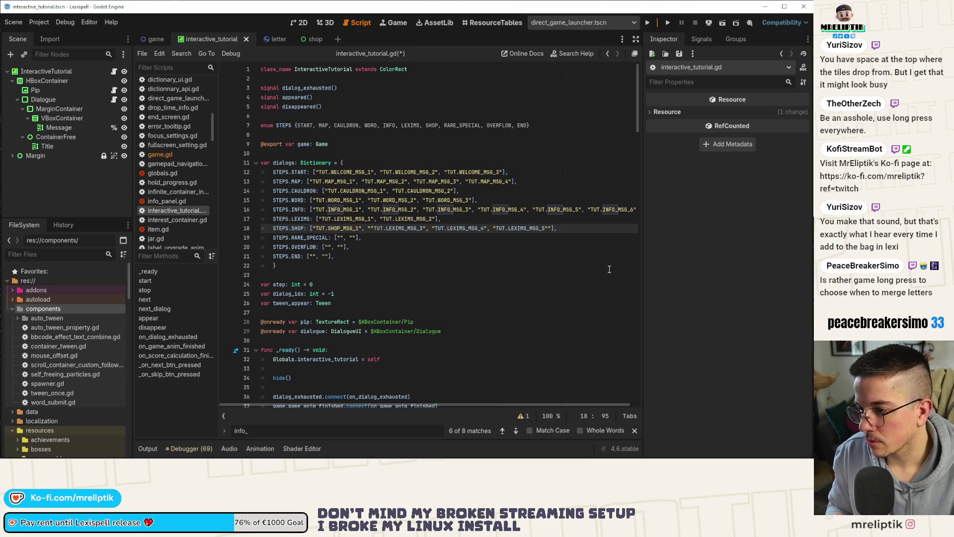
# Add TUT.SHOP_MSG_2 after TUT.SHOP_MSG_1 in the SHOP list and save the script.
pyautogui.hotkey('ctrl', 'Left')
pyautogui.hotkey('ctrl', 'Left')
pyautogui.hotkey('ctrl', 'Left')
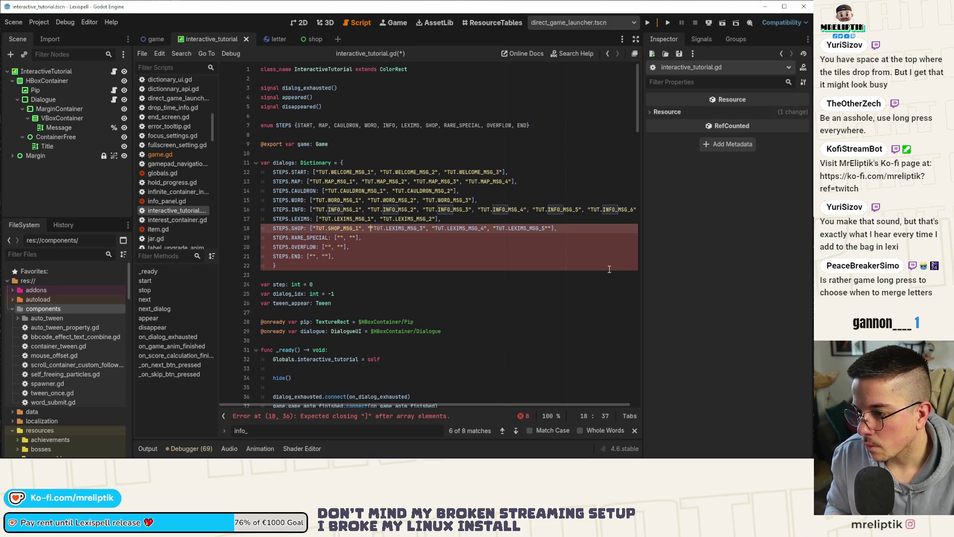
pyautogui.write('", "')
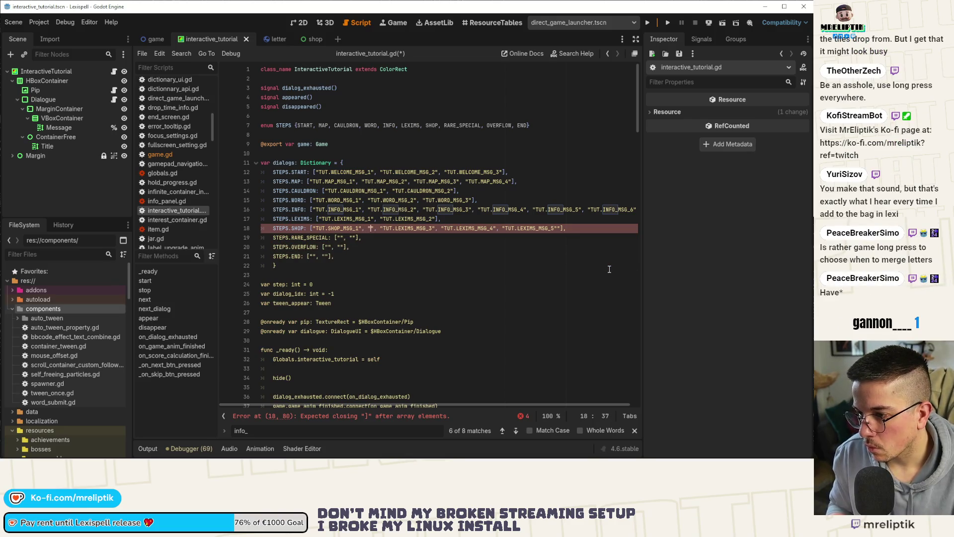
pyautogui.hotkey('ctrl', 'Right')
pyautogui.hotkey('ctrl', 'Right')
pyautogui.write('TUT')
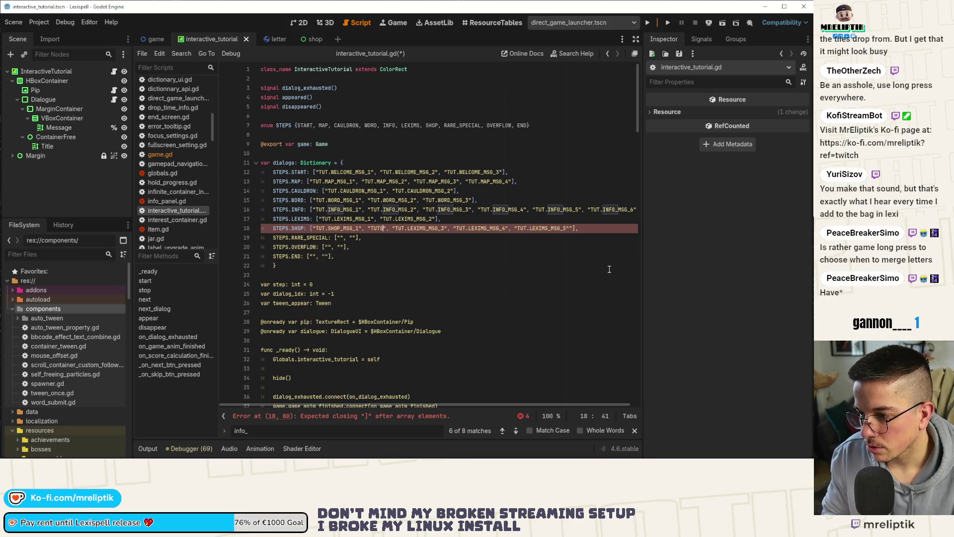
pyautogui.write('.SHO')
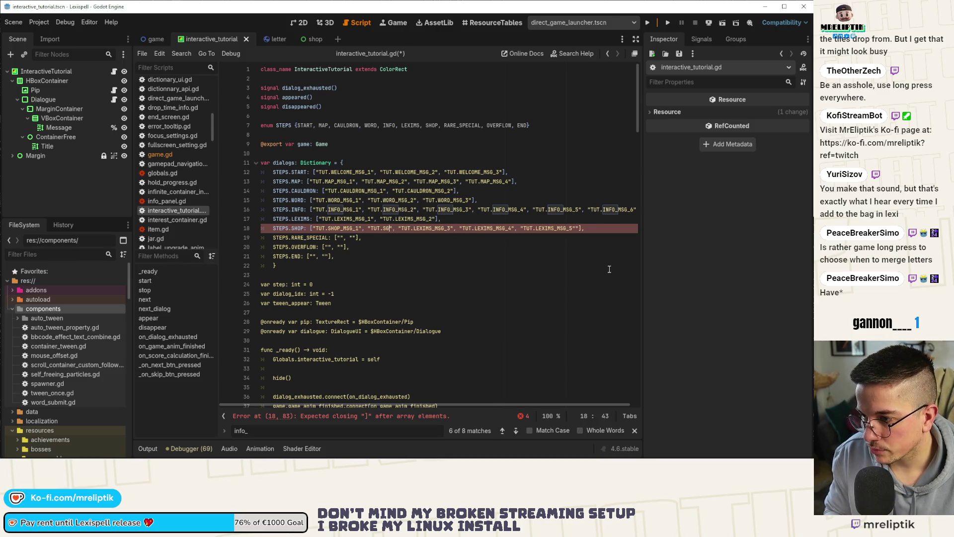
pyautogui.write('P_MSG')
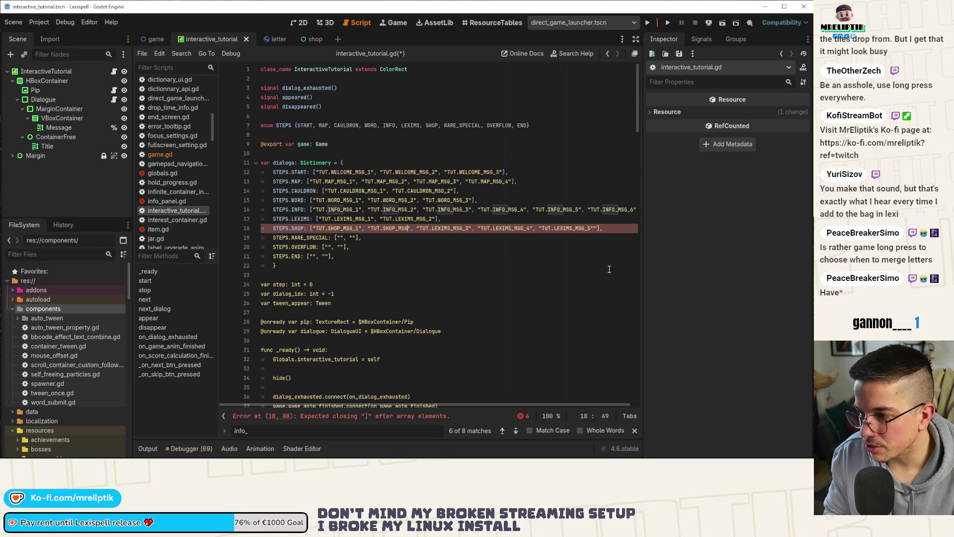
pyautogui.write('_2')
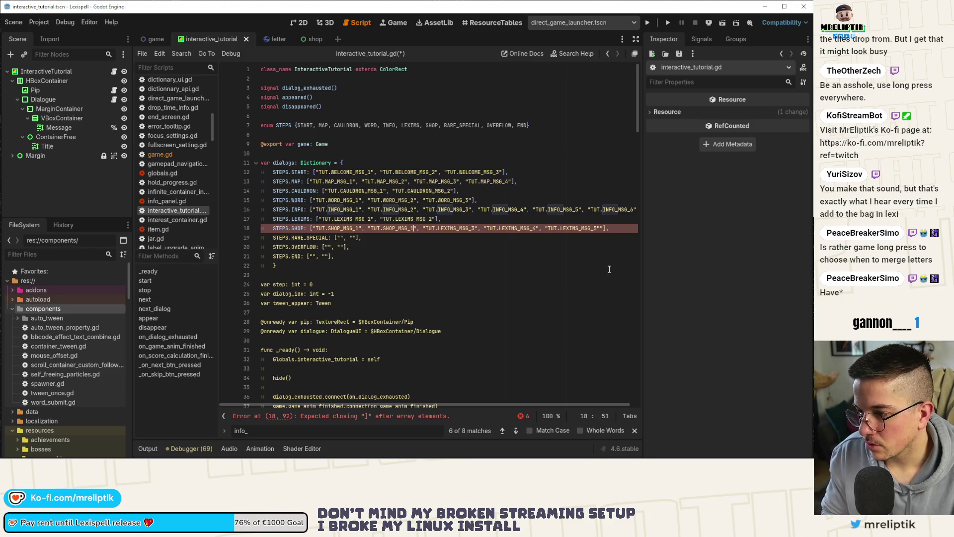
pyautogui.hotkey('ctrl', 's')
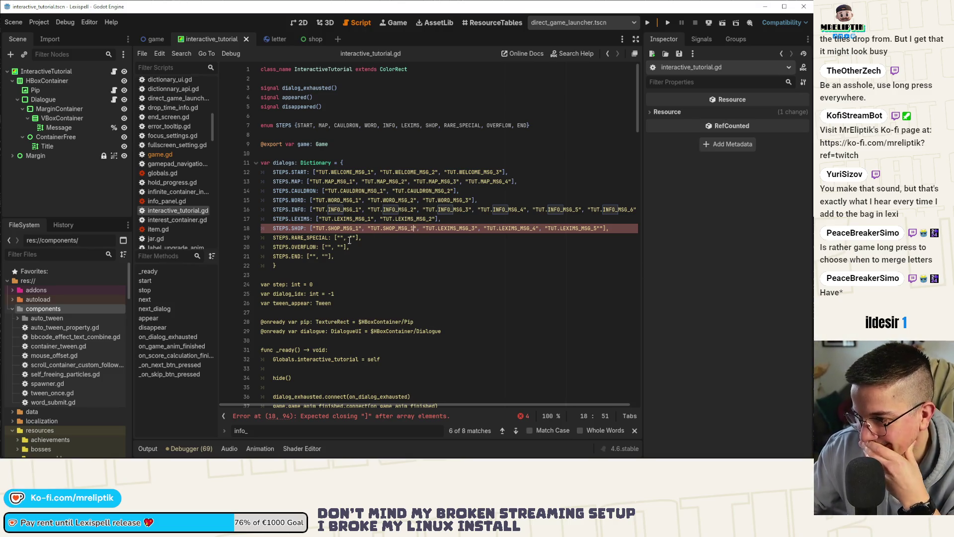
# Add the missing 5 to the last key on line 18, save the script, and widen the code editor.
pyautogui.click(598, 229)
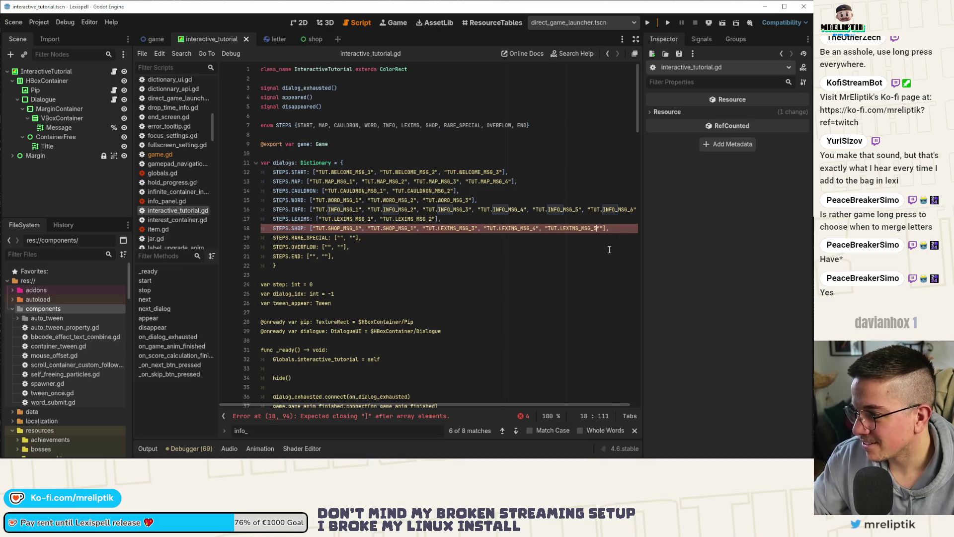
pyautogui.write('5')
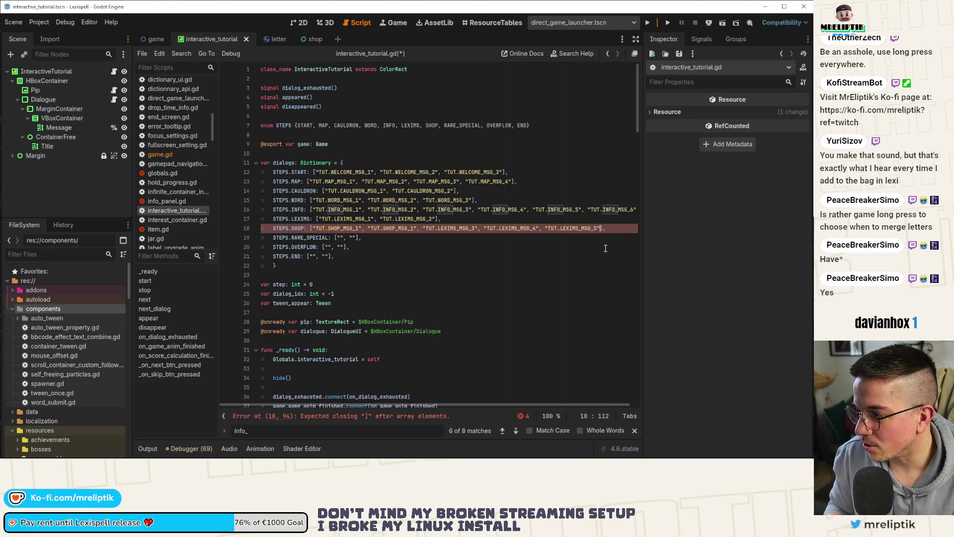
pyautogui.hotkey('ctrl', 's')
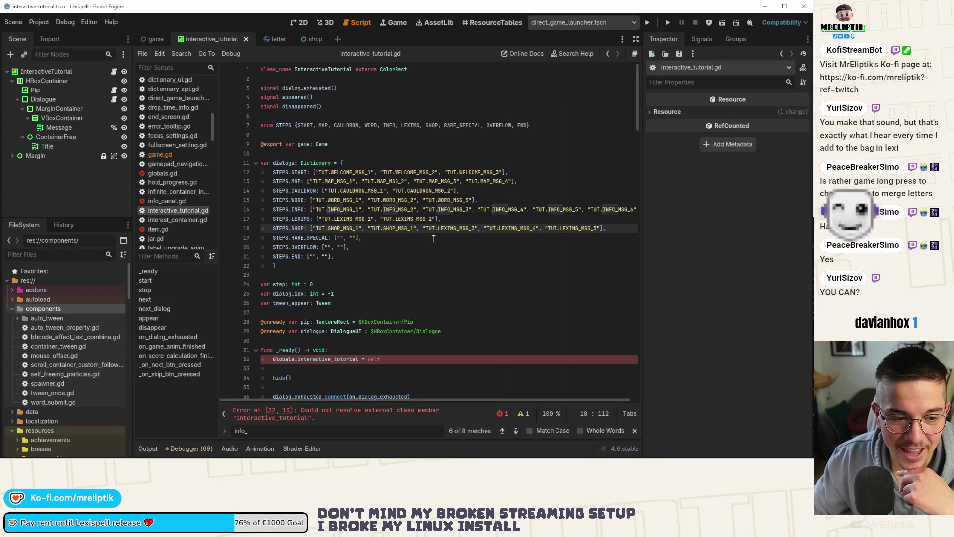
pyautogui.moveTo(640, 181); pyautogui.dragTo(669, 181)
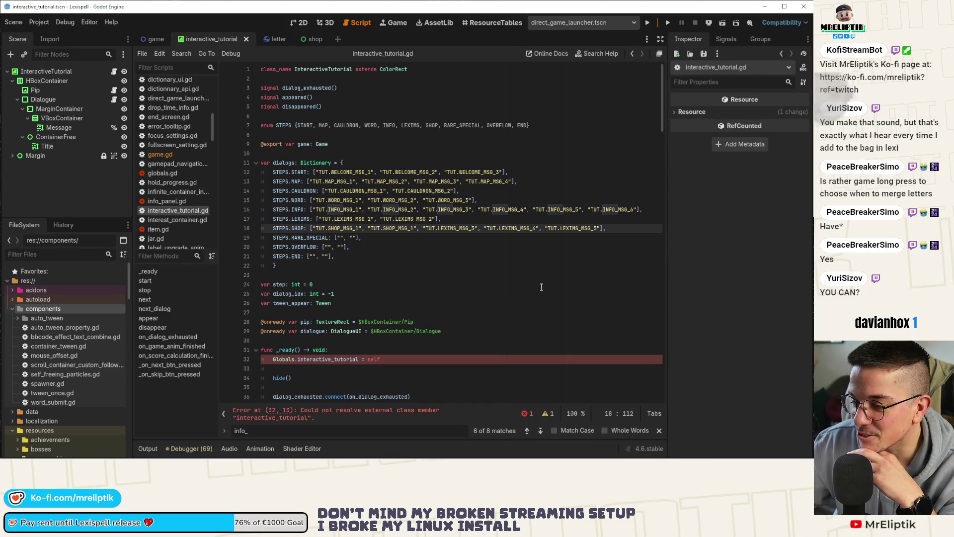
pyautogui.click(615, 229)
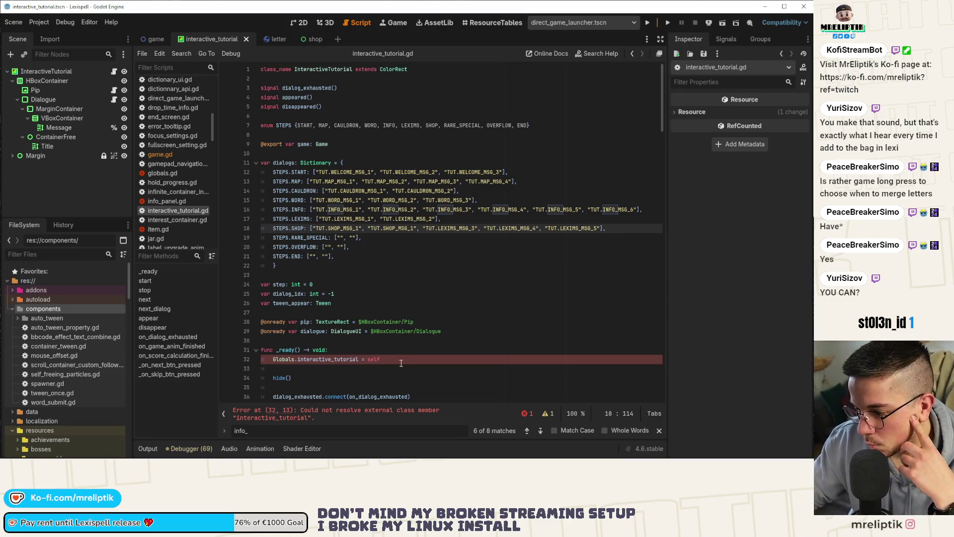
pyautogui.scroll(-2, 409, 351)
pyautogui.scroll(-2, 406, 328)
pyautogui.scroll(-4, 404, 299)
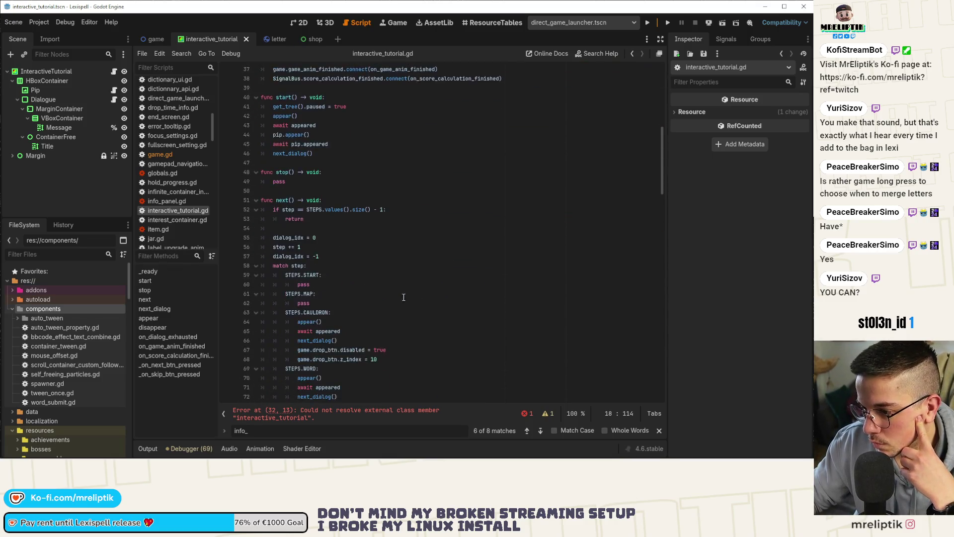
pyautogui.scroll(2, 448, 291)
pyautogui.scroll(6, 485, 284)
pyautogui.click(518, 276)
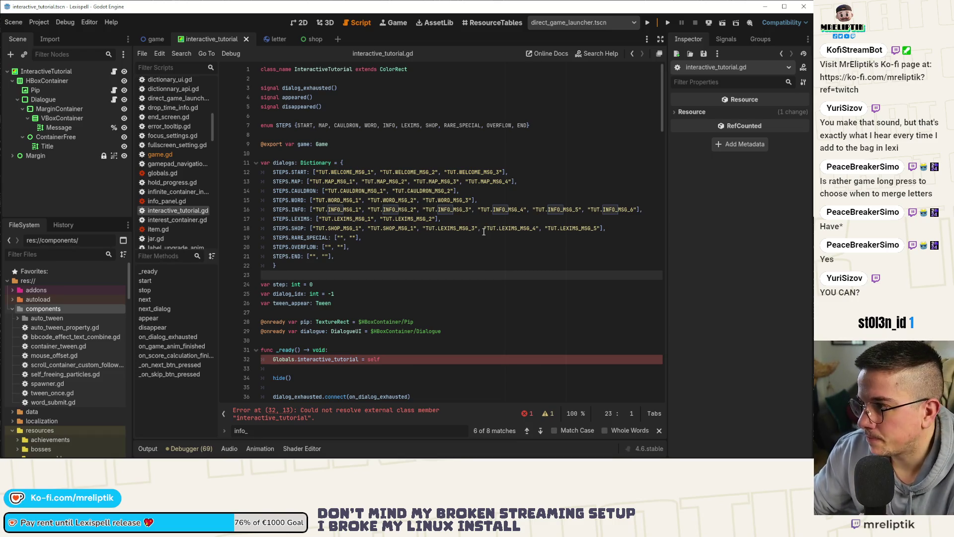
pyautogui.click(412, 229)
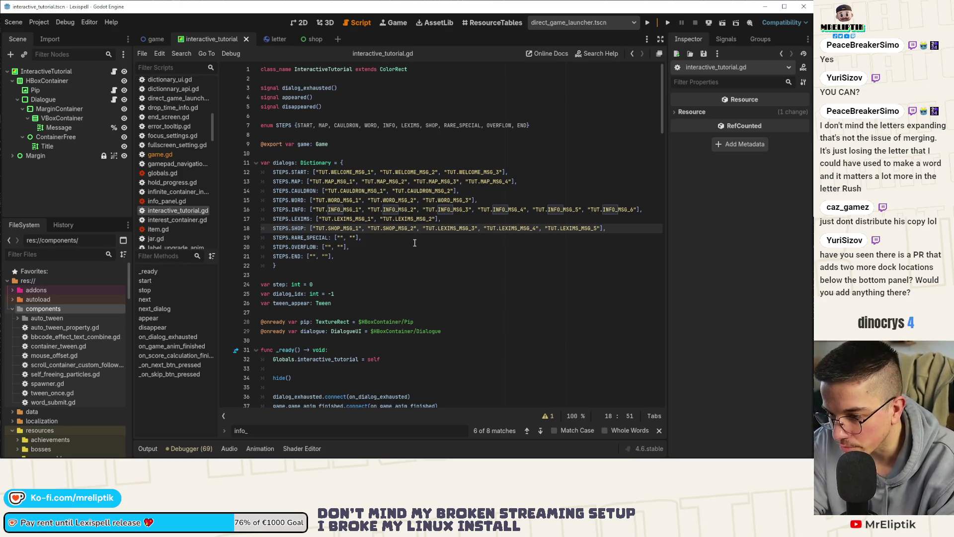
pyautogui.click(148, 448)
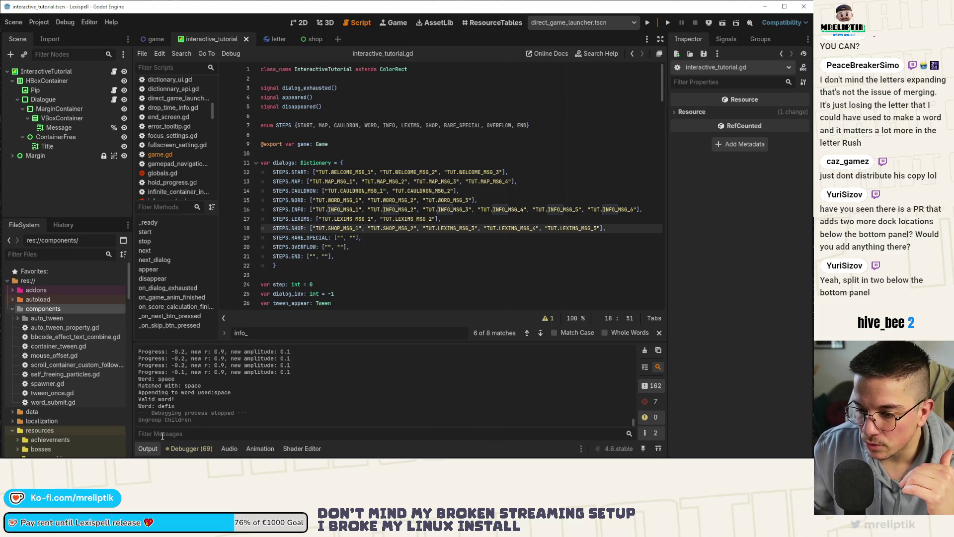
pyautogui.click(147, 448)
pyautogui.click(145, 447)
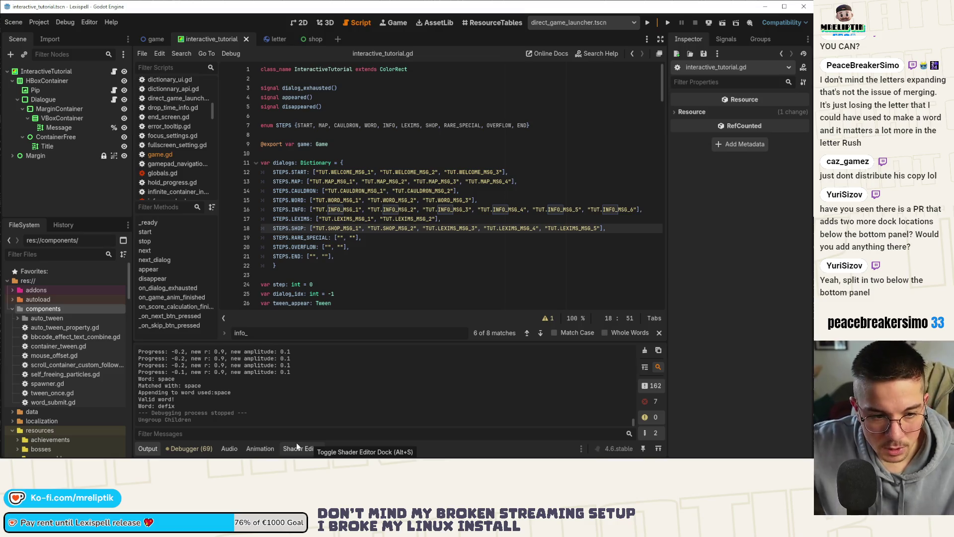
pyautogui.click(155, 448)
pyautogui.click(147, 448)
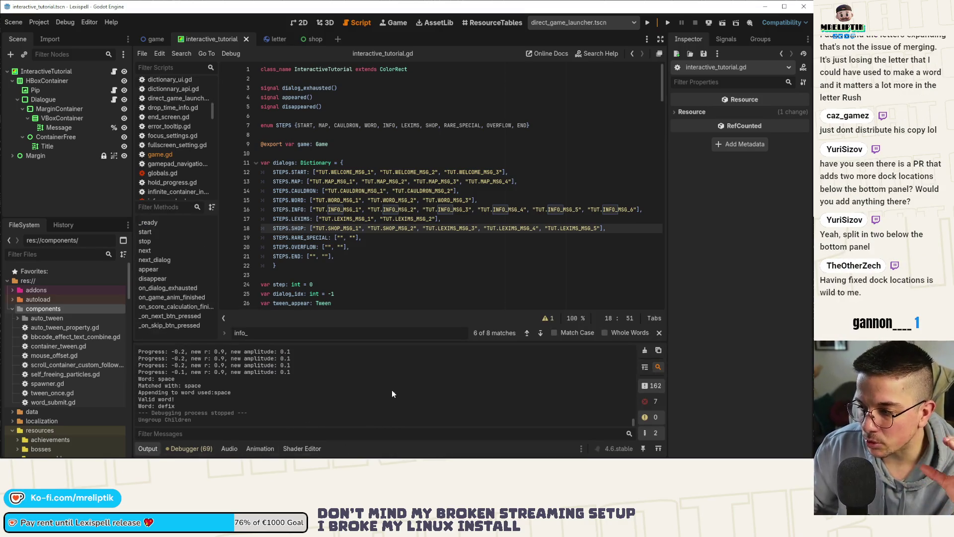
pyautogui.click(147, 449)
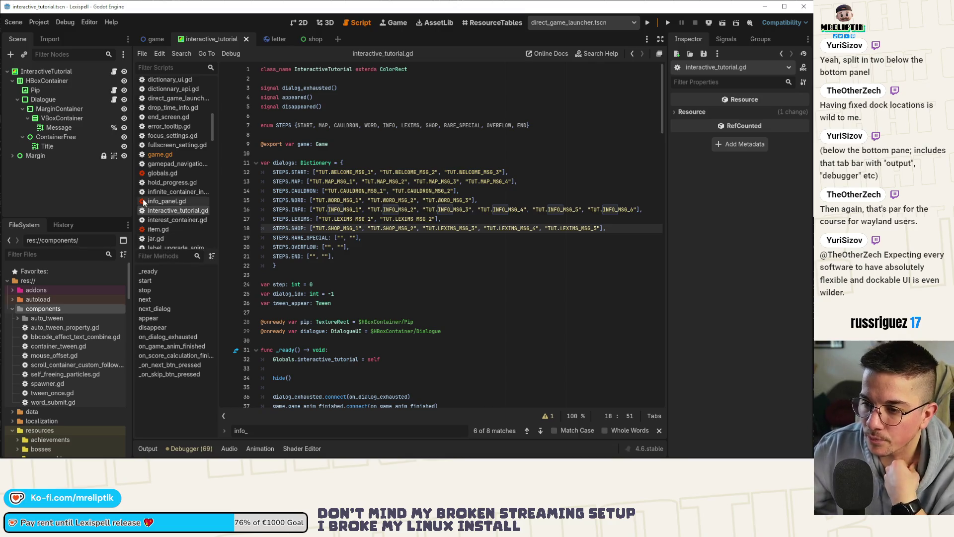
# Adjust the scene tree and script list widths and close the info_ search results.
pyautogui.moveTo(133, 202); pyautogui.dragTo(115, 202)
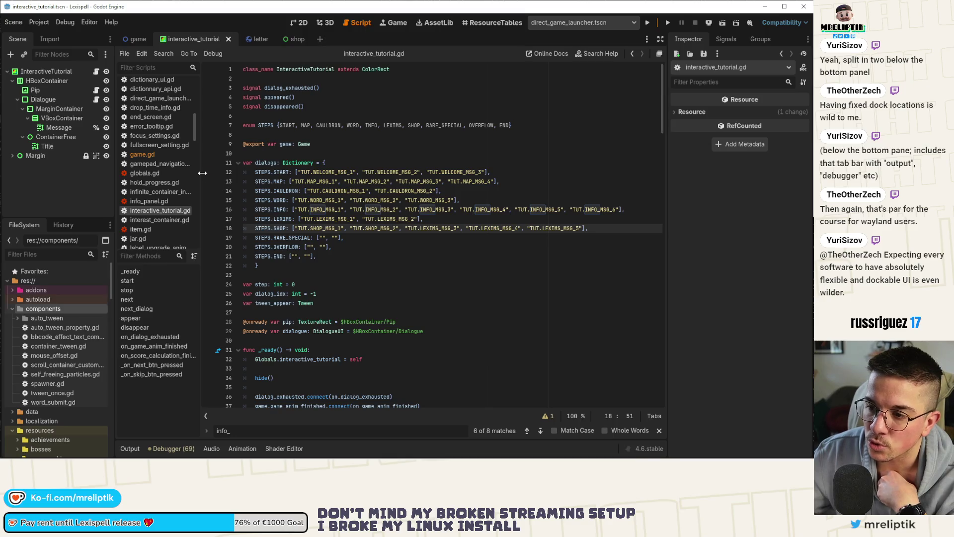
pyautogui.moveTo(201, 174); pyautogui.dragTo(192, 174)
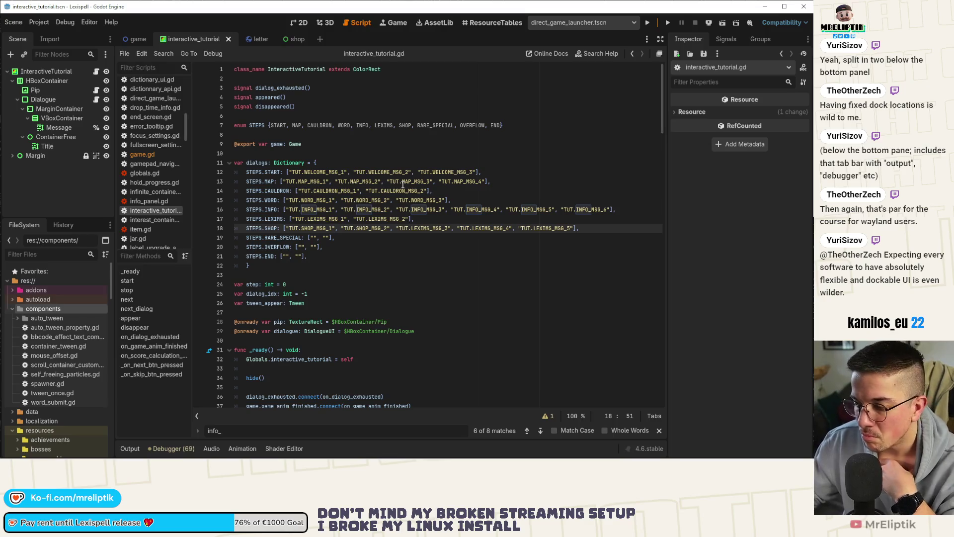
pyautogui.click(660, 430)
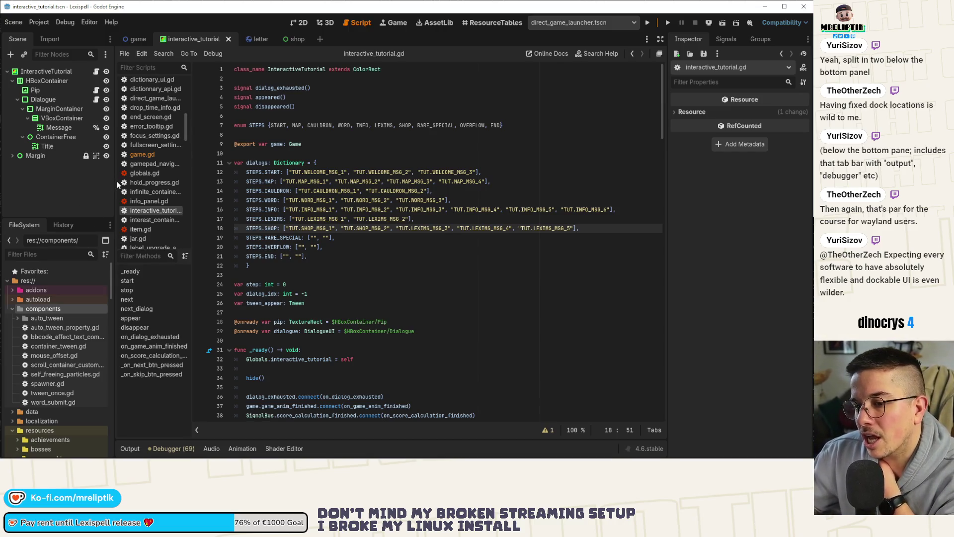
pyautogui.moveTo(117, 191); pyautogui.dragTo(134, 183)
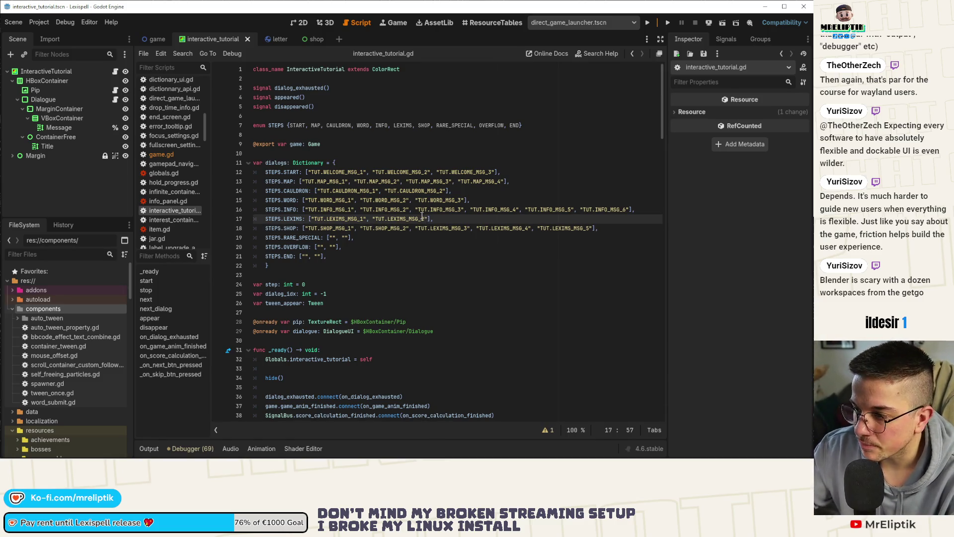
# Derive TUT.RARE_SPECIAL_MSG_1 from the copied SHOP_MSG_1 key as the rare-special step's first key.
pyautogui.click(370, 237)
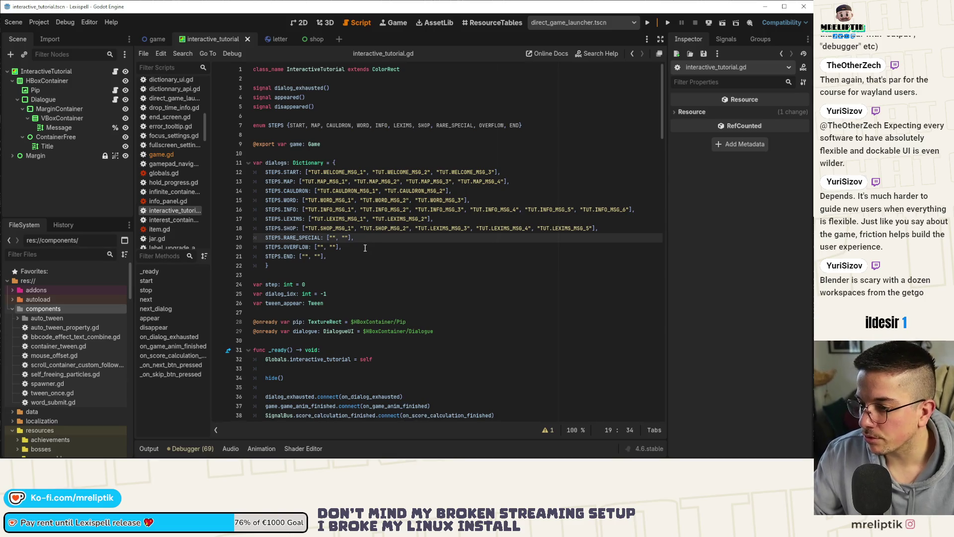
pyautogui.doubleClick(329, 228)
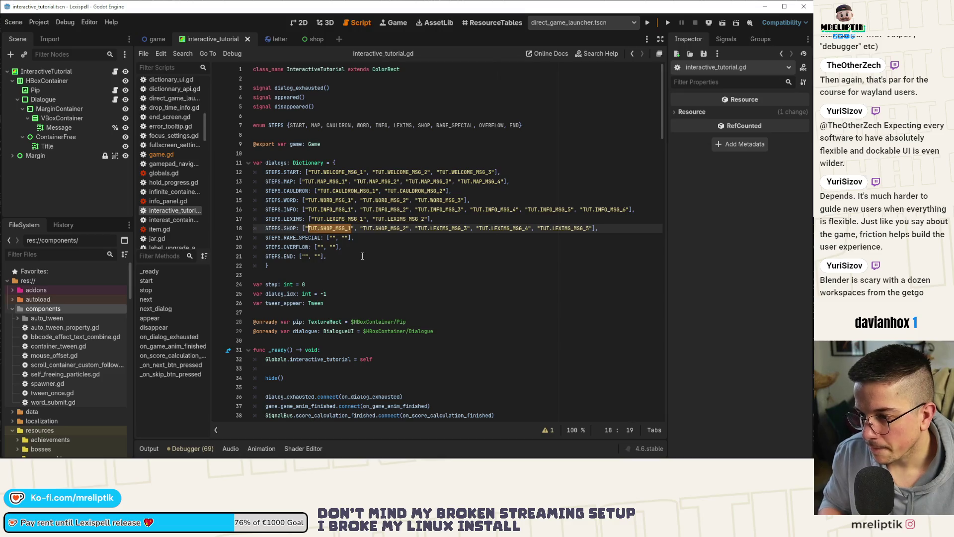
pyautogui.press('Down')
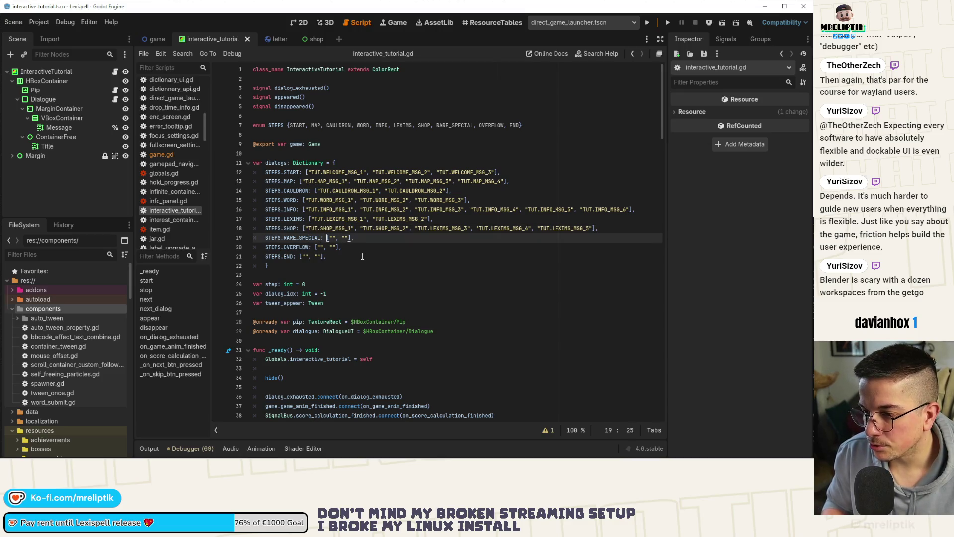
pyautogui.press('Left')
pyautogui.press('Left')
pyautogui.press('Left')
pyautogui.write('TUT.SHOP_MSG_1')
pyautogui.press('BackSpace')
pyautogui.press('BackSpace')
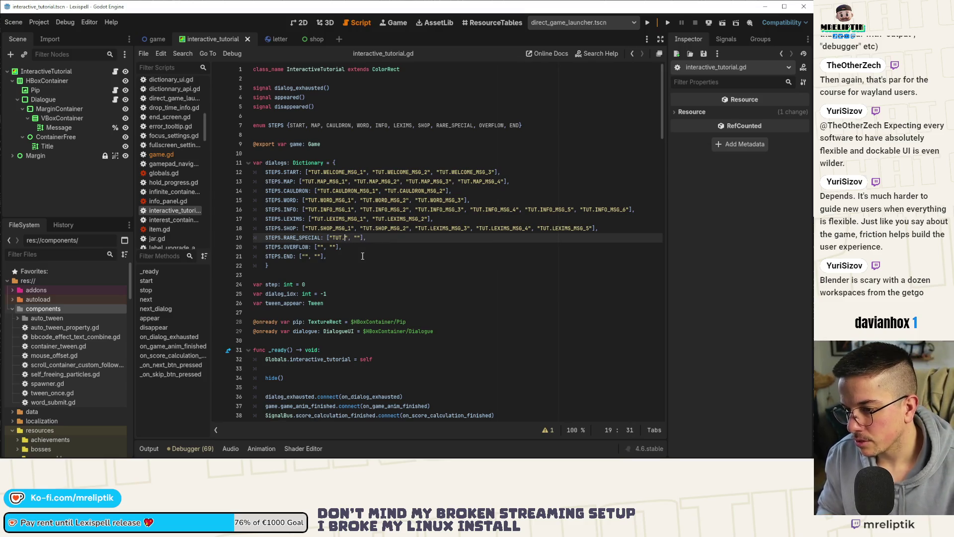
pyautogui.press('BackSpace')
pyautogui.write('RARE_SPECIAL_')
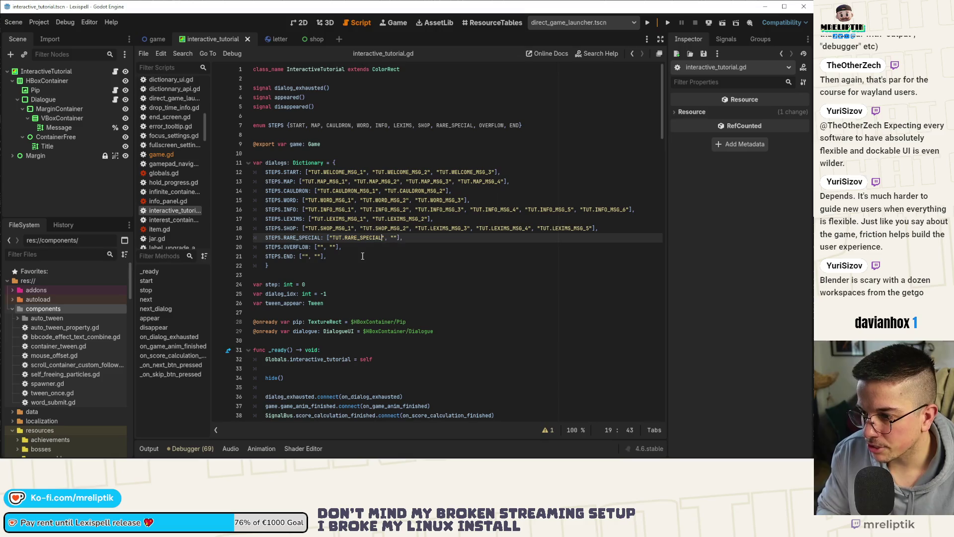
pyautogui.write('MSG_')
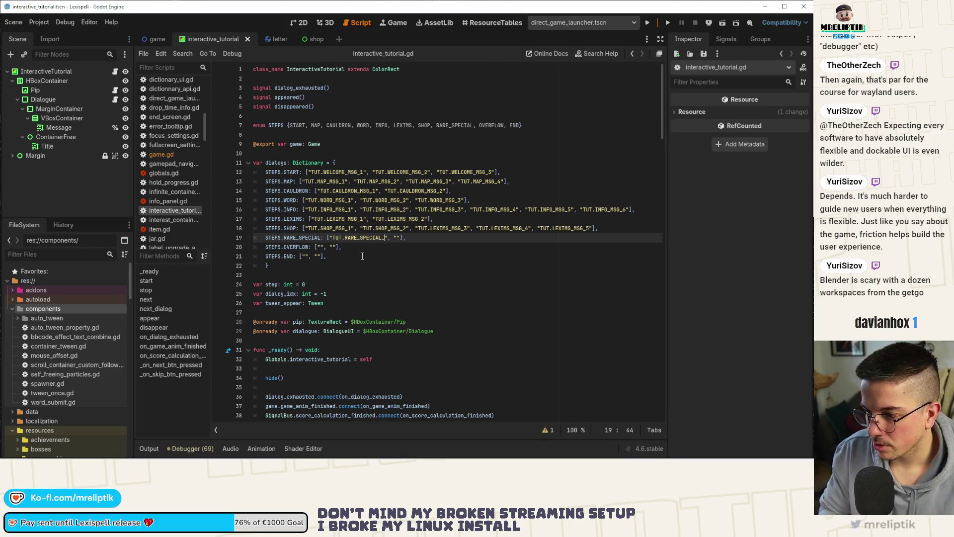
pyautogui.write('1')
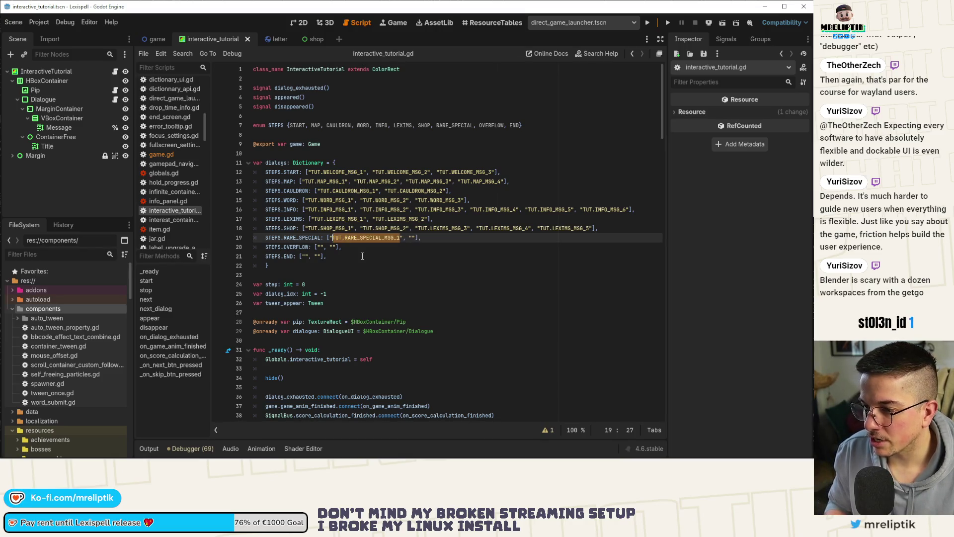
# Copy the new key, save the tutorial script, and switch to the localization spreadsheet.
pyautogui.write('TUT.RARE_SPECIAL_MSG_1')
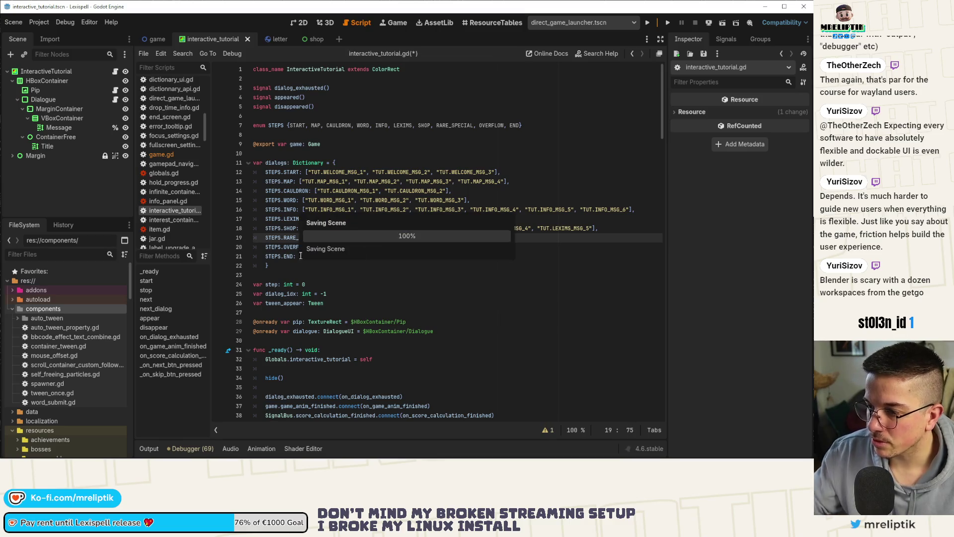
pyautogui.hotkey('ctrl', 's')
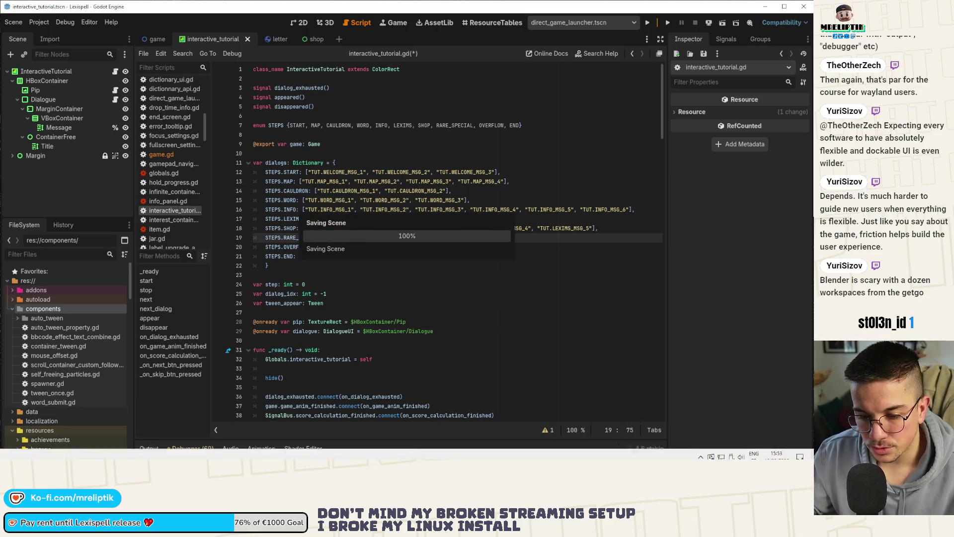
pyautogui.hotkey('alt', 'Tab')
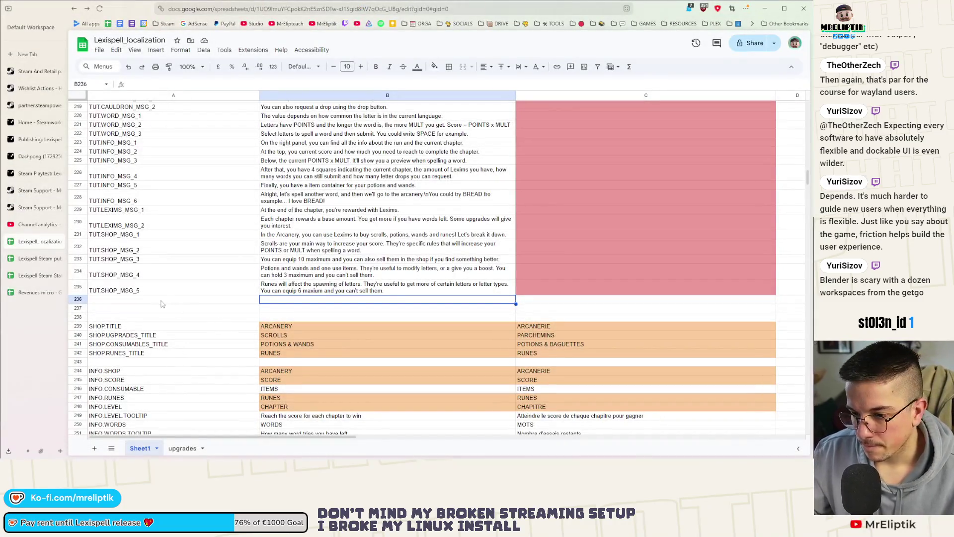
# Paste TUT.RARE_SPECIAL_MSG_1 into A236 and add a TUT.RARE_SPECIAL_MSG_2 key in an inserted row below.
pyautogui.click(160, 300)
pyautogui.write('TUT.RARE_SPECIAL_MSG_1')
pyautogui.rightClick(150, 309)
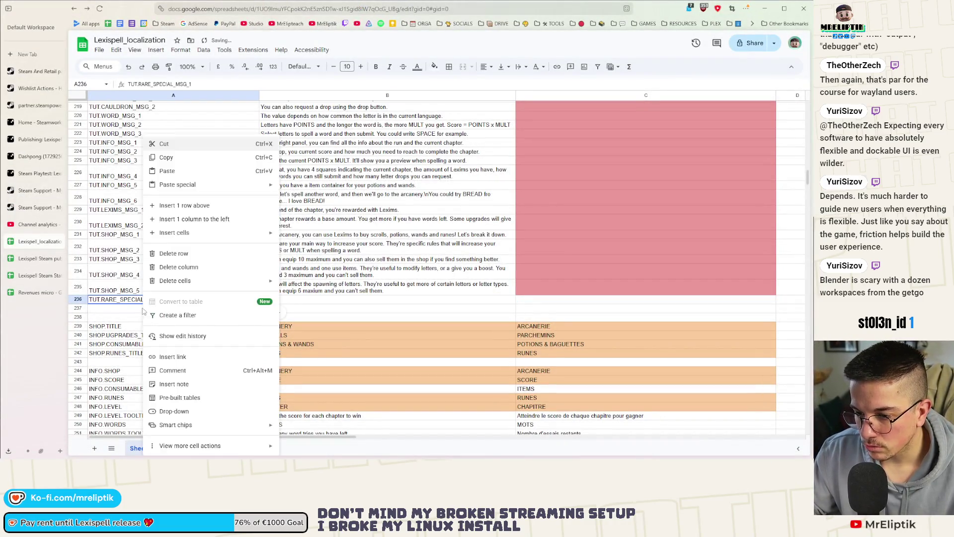
pyautogui.click(149, 309)
pyautogui.rightClick(149, 310)
pyautogui.click(160, 206)
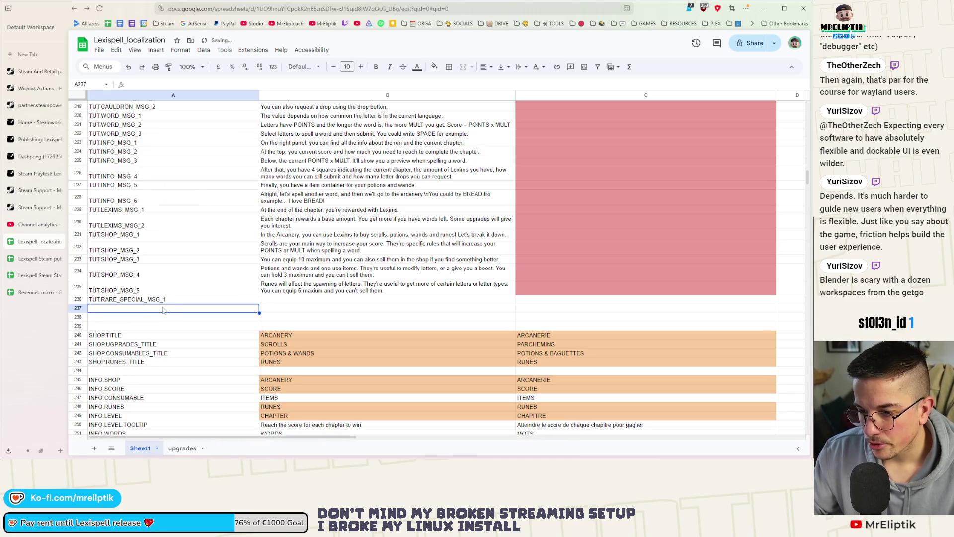
pyautogui.write('TUT.RARE_SPECIAL_MSG_1')
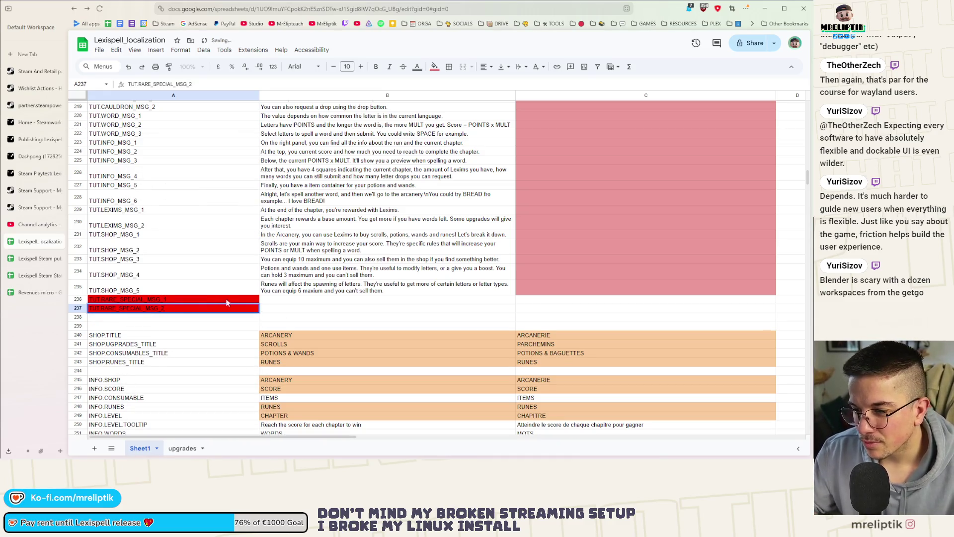
# Write the English text explaining SPECIAL letters in B236.
pyautogui.click(286, 301)
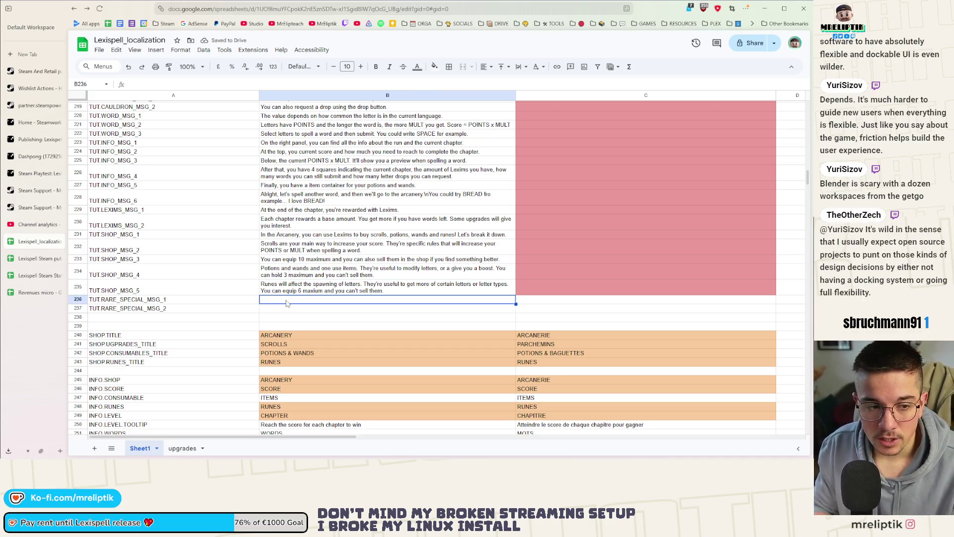
pyautogui.write('Some le')
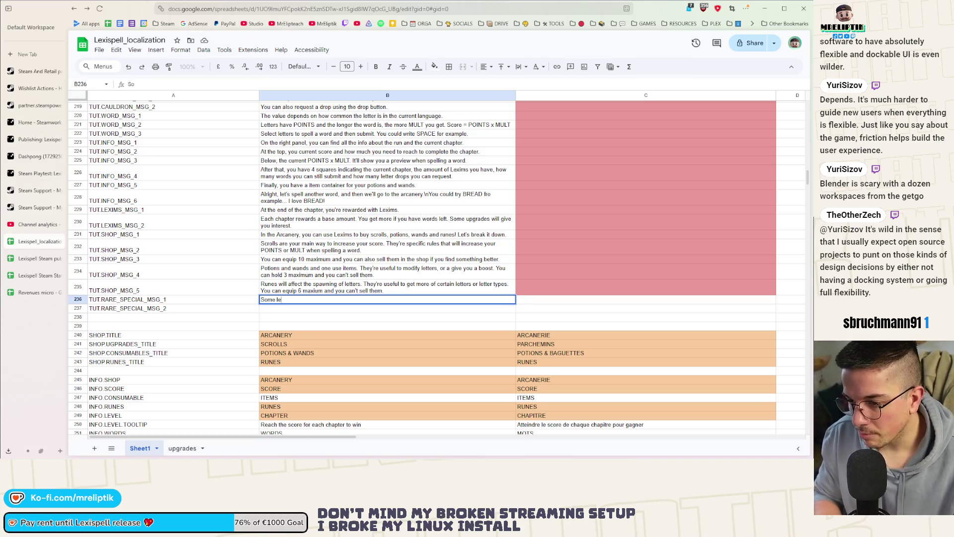
pyautogui.write('tters c')
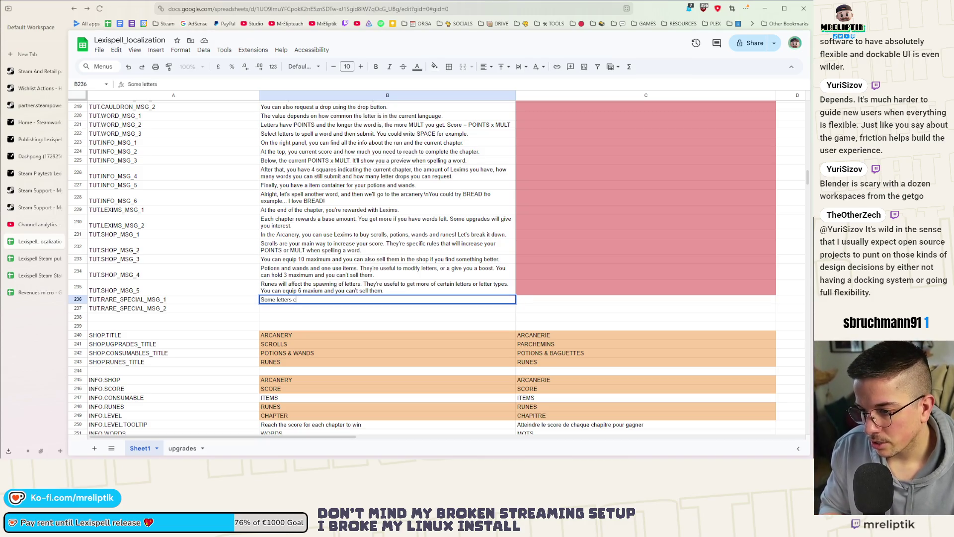
pyautogui.write('an be SPECIAL.')
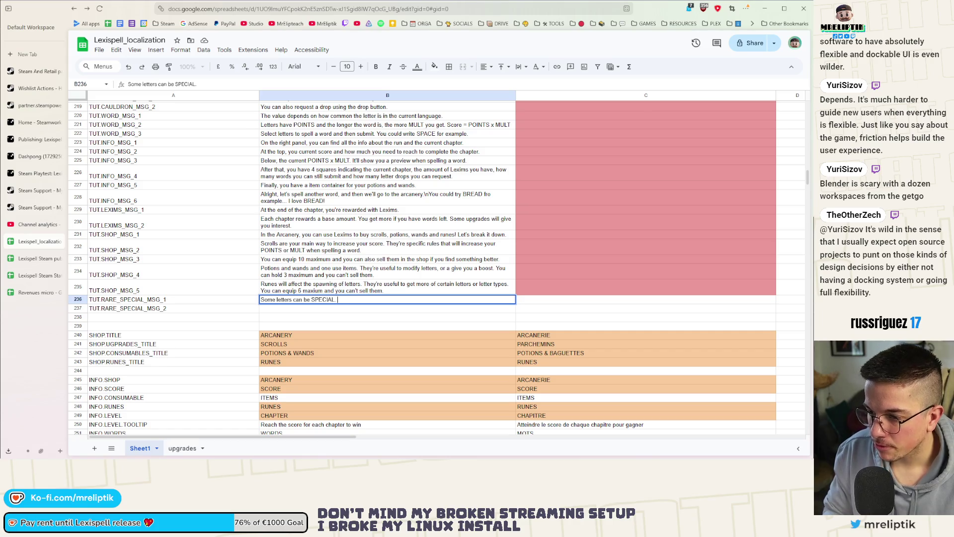
pyautogui.write('T')
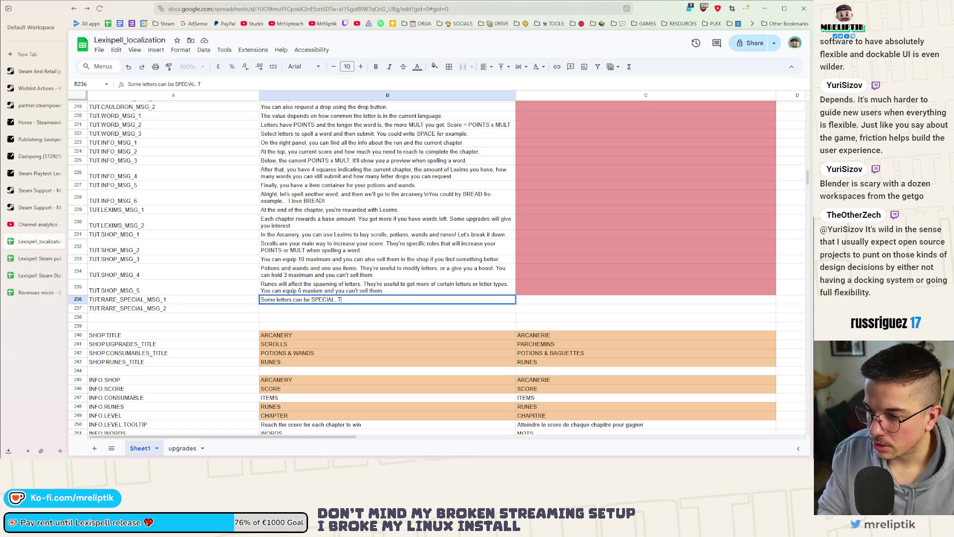
pyautogui.write("hey're ")
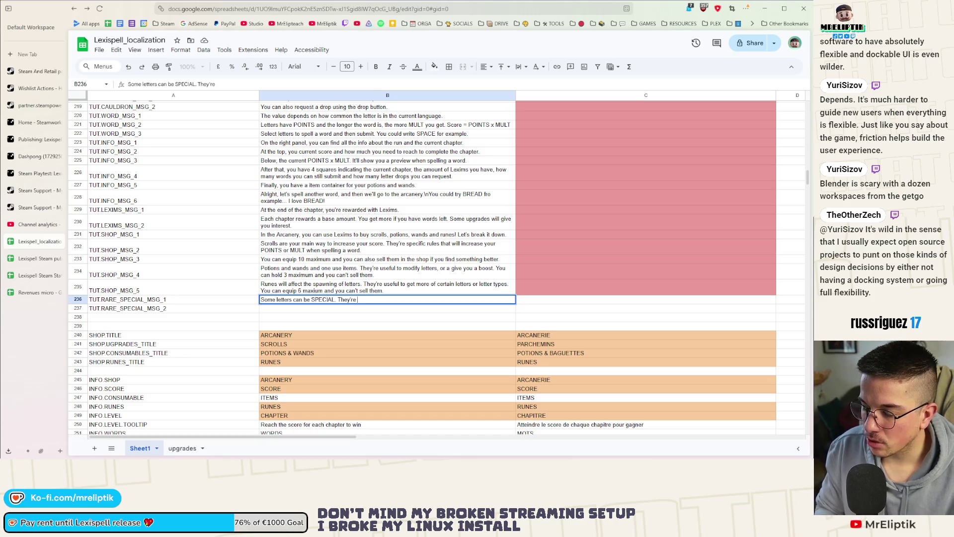
pyautogui.write('worth m')
pyautogui.write('oints')
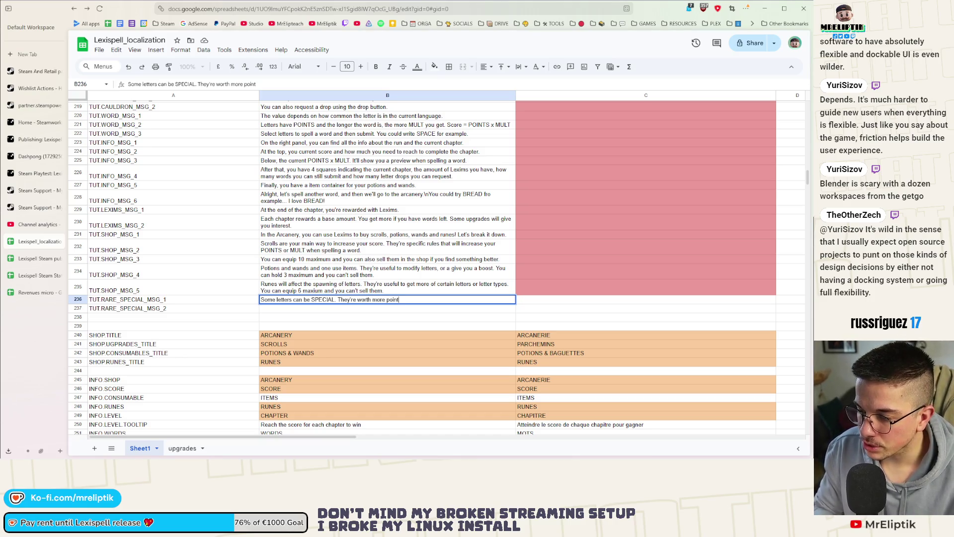
pyautogui.write('or')
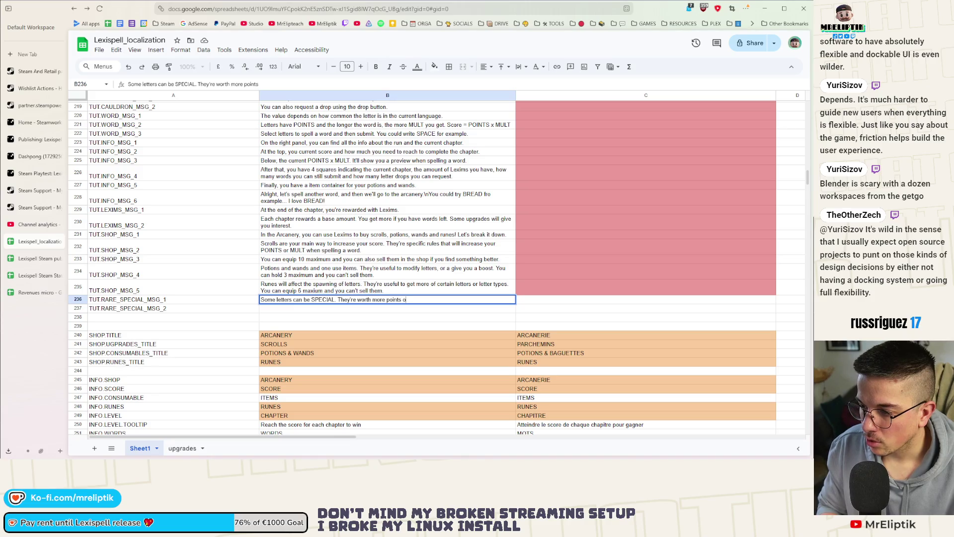
pyautogui.write(' they')
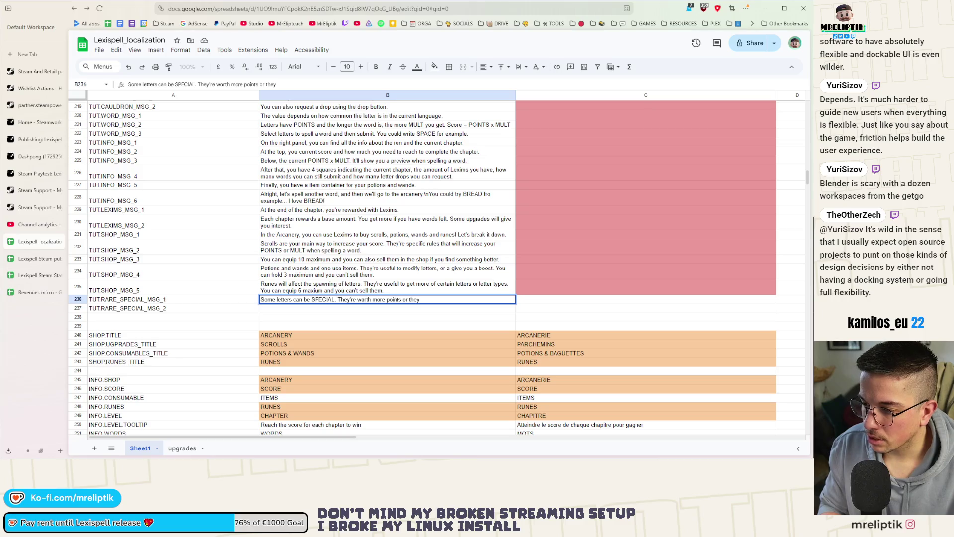
pyautogui.write(' have a specific')
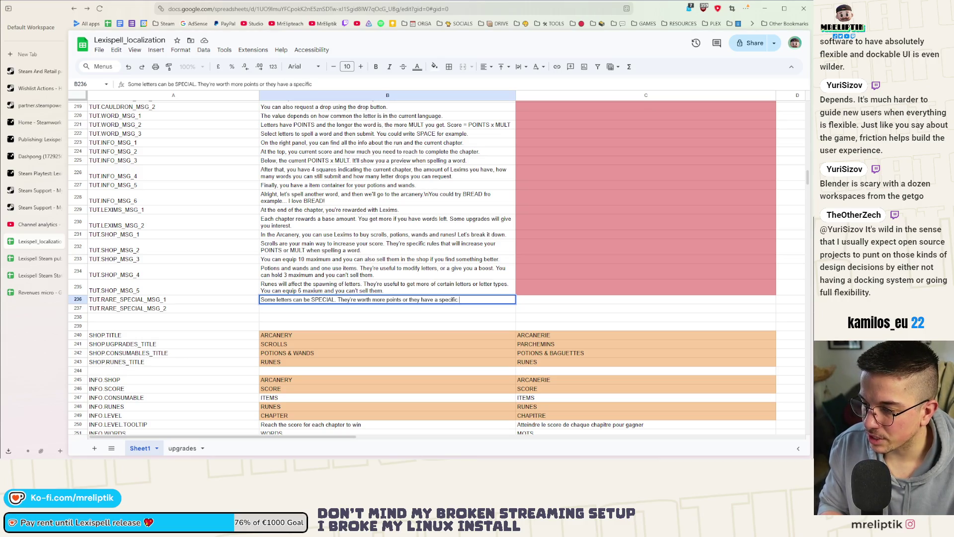
pyautogui.write(' behavior like')
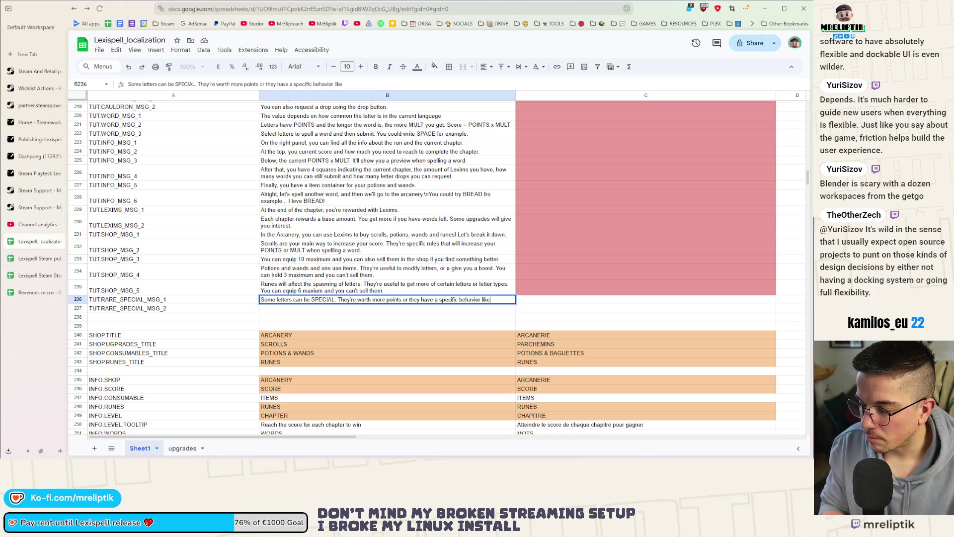
pyautogui.write(' joining')
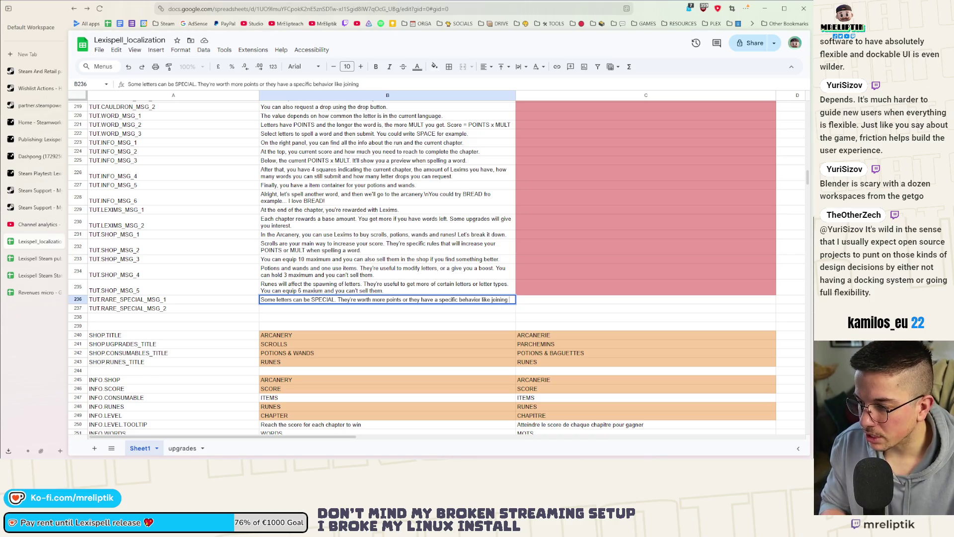
pyautogui.write(' two words.')
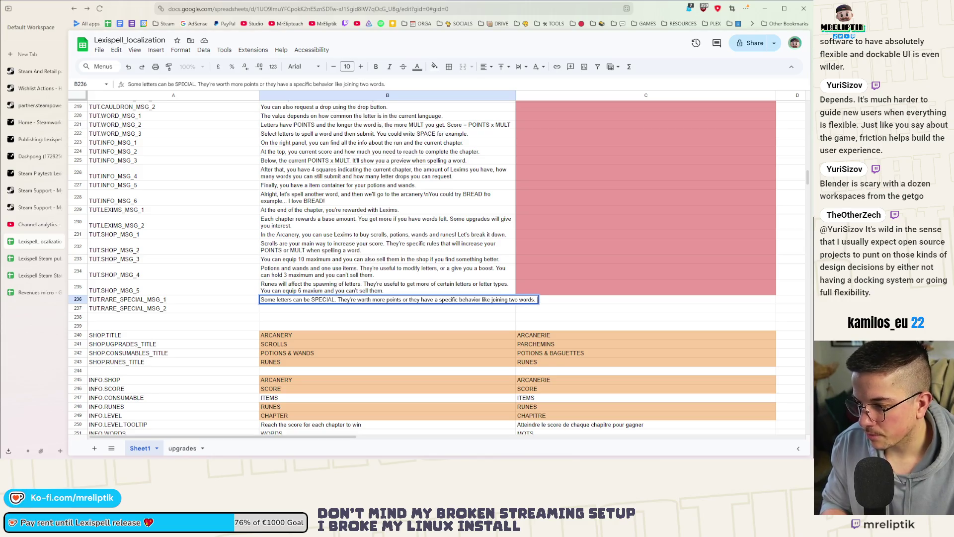
pyautogui.write('Th')
pyautogui.press('BackSpace')
pyautogui.press('BackSpace')
pyautogui.press('BackSpace')
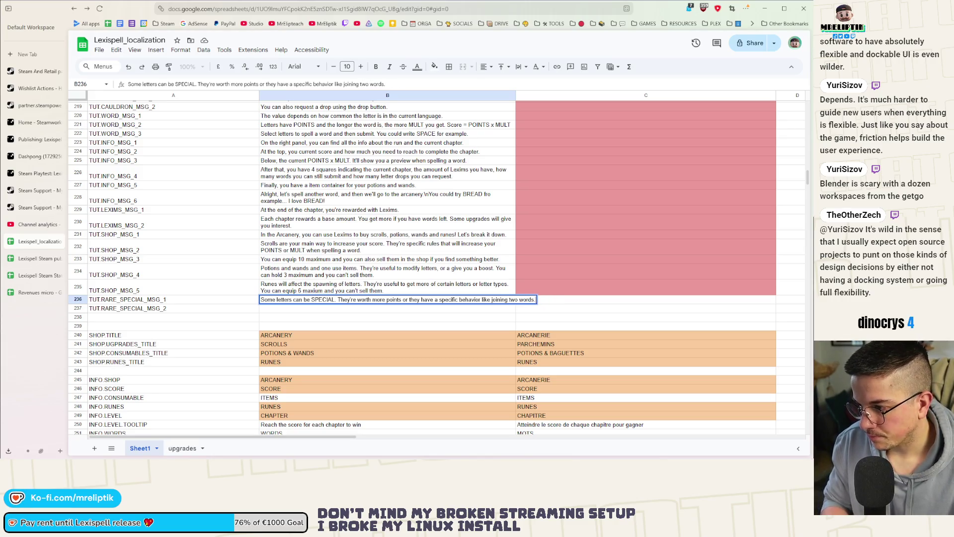
pyautogui.write('\\nY')
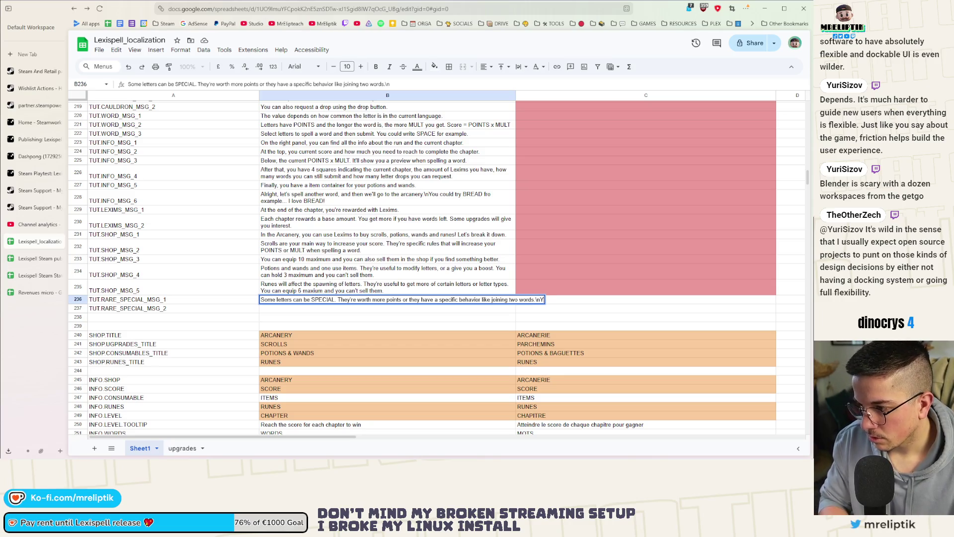
pyautogui.write('ou can h')
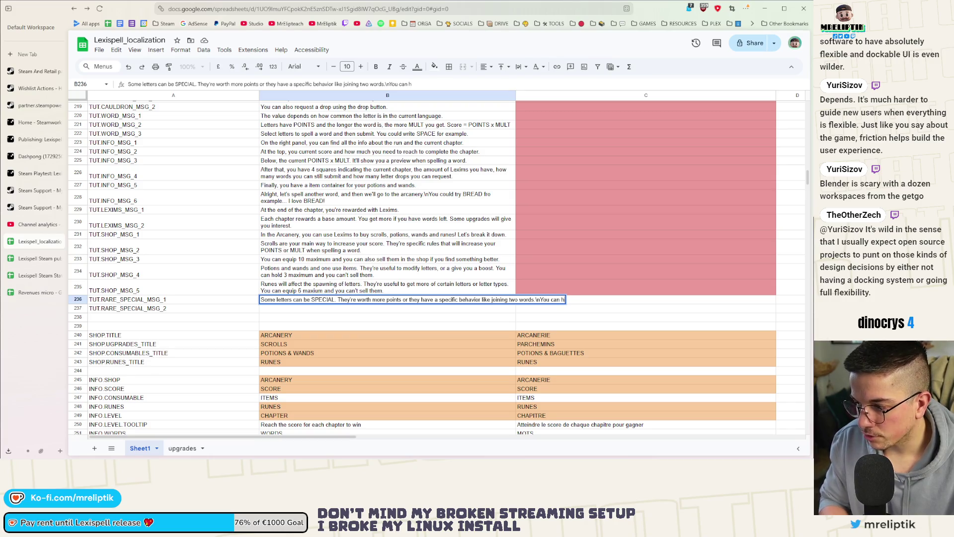
pyautogui.write('over them to get')
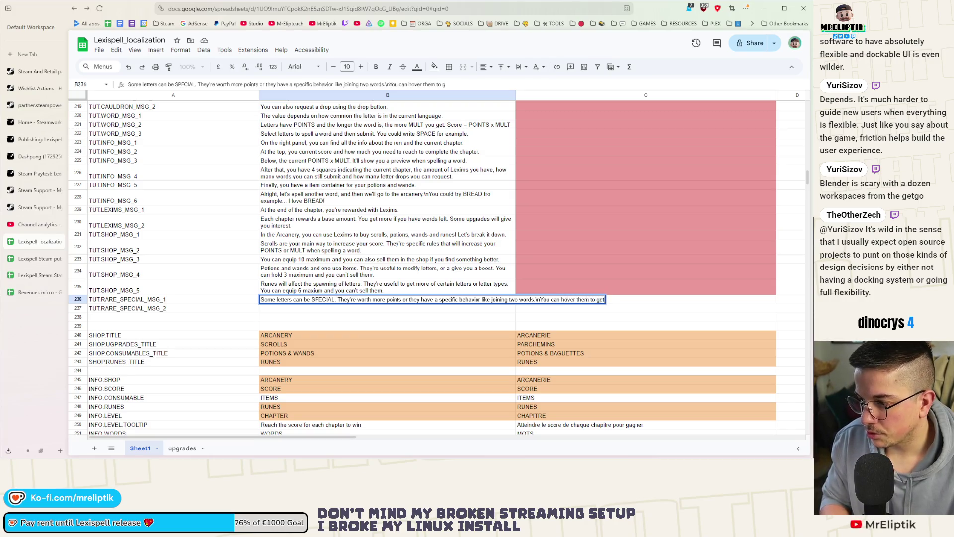
pyautogui.write(' more info.')
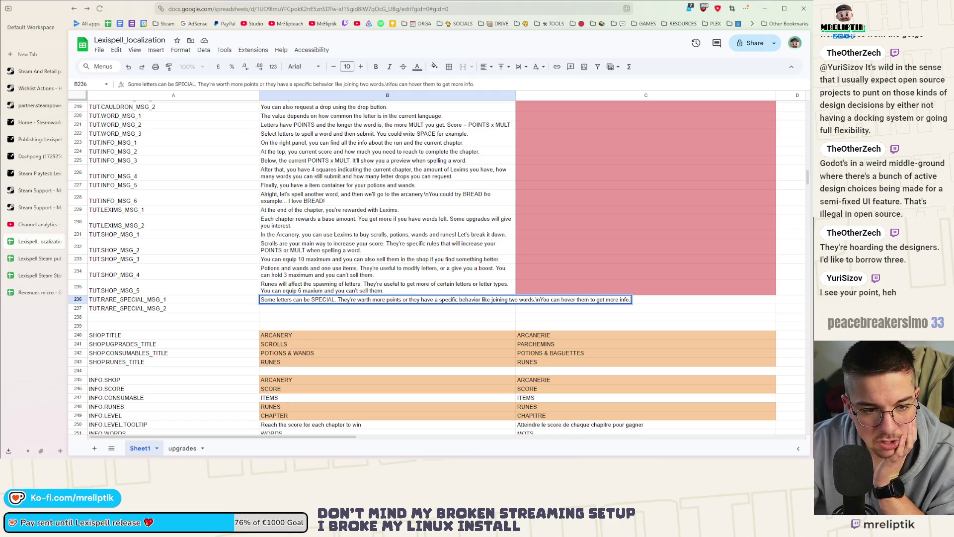
pyautogui.click(167, 314)
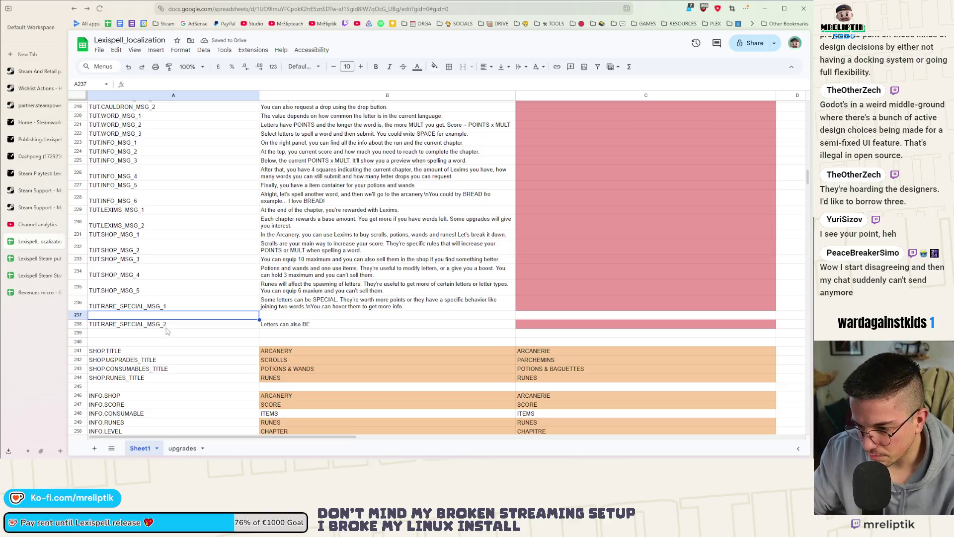
# Duplicate the key downward to create TUT.RARE_SPECIAL_MSG_3 and TUT.RARE_SPECIAL_MSG_4 rows.
pyautogui.click(167, 323)
pyautogui.hotkey('ctrl', 'c')
pyautogui.keyDown('shift'); pyautogui.click(172, 315); pyautogui.keyUp('shift')
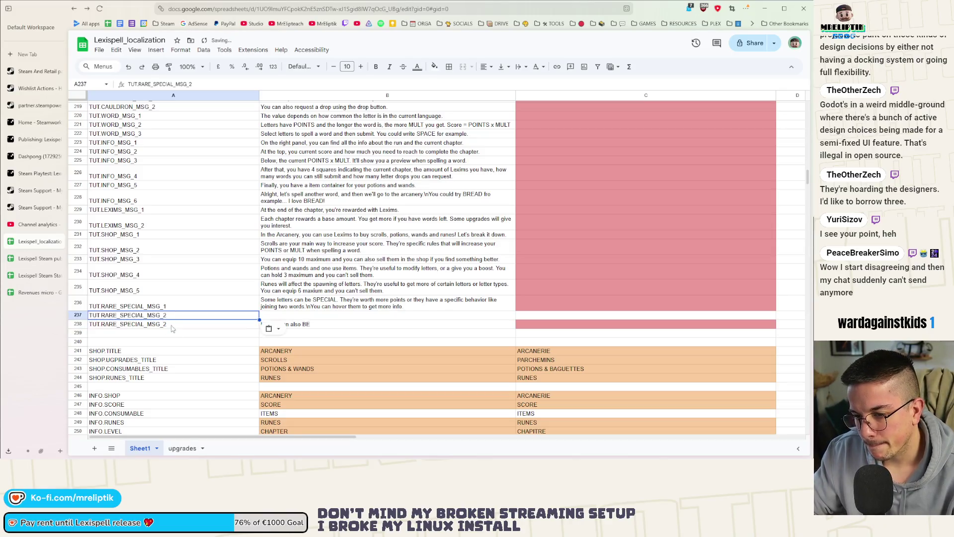
pyautogui.hotkey('ctrl', 'v')
pyautogui.doubleClick(184, 325)
pyautogui.press('BackSpace')
pyautogui.write('3')
pyautogui.press('Return')
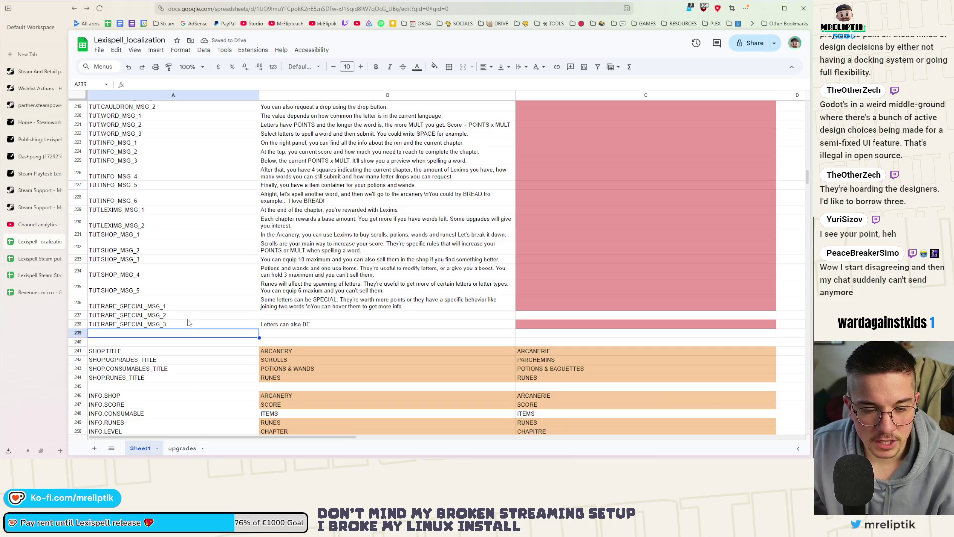
pyautogui.click(172, 327)
pyautogui.hotkey('ctrl', 'c')
pyautogui.click(166, 335)
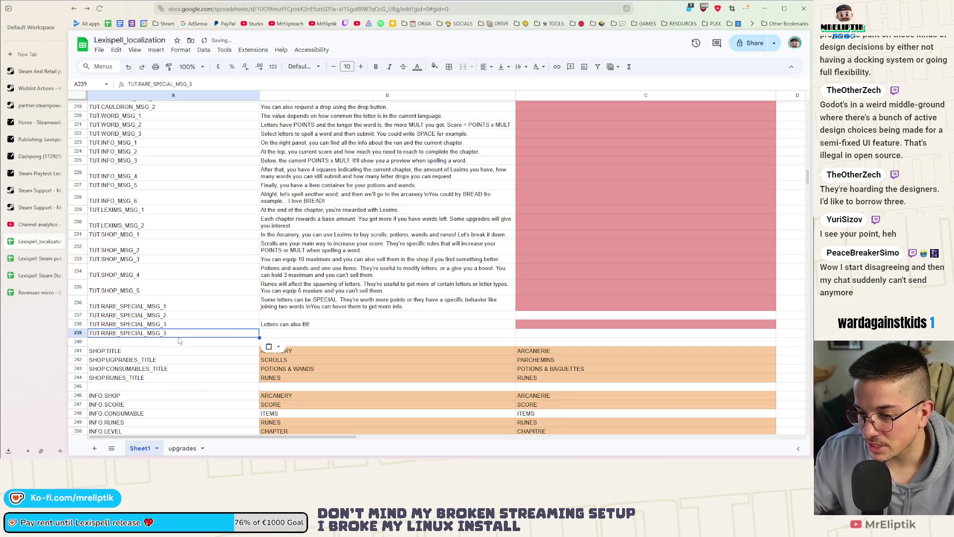
pyautogui.hotkey('ctrl', 'v')
pyautogui.write('4')
pyautogui.press('Return')
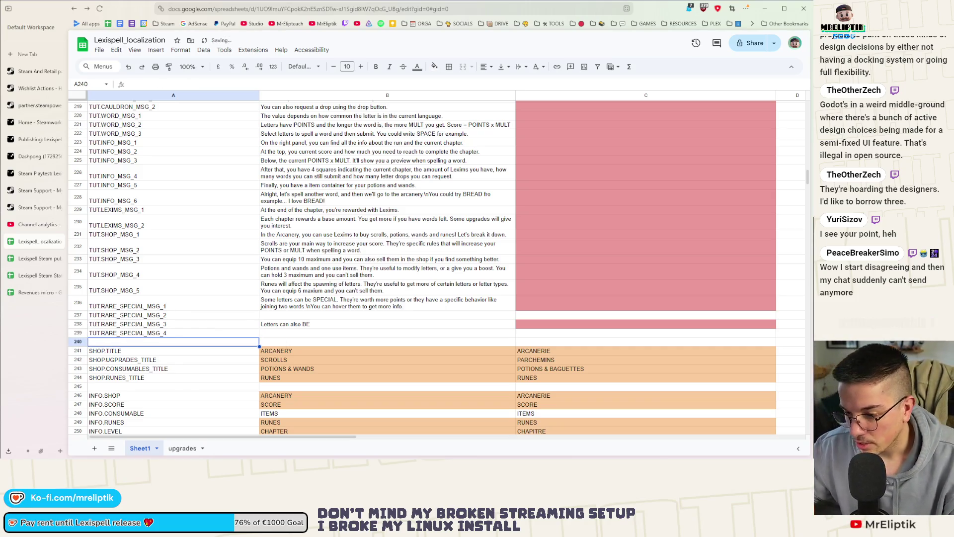
# Insert rows for TUT.RARE_SPECIAL_MSG_5 and TUT.RARE_SPECIAL_MSG_6, keeping a blank row before SHOP.TITLE.
pyautogui.rightClick(185, 340)
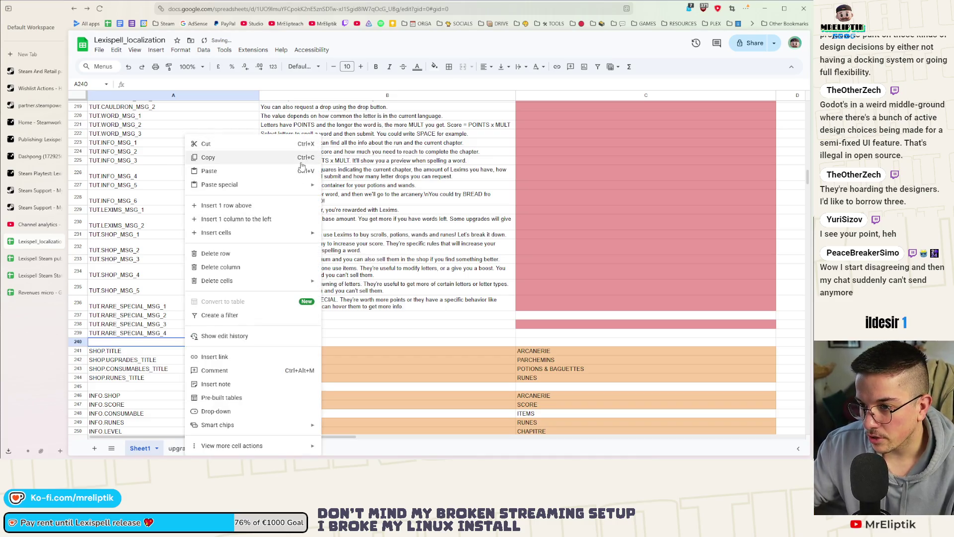
pyautogui.click(261, 206)
pyautogui.hotkey('ctrl', 'v')
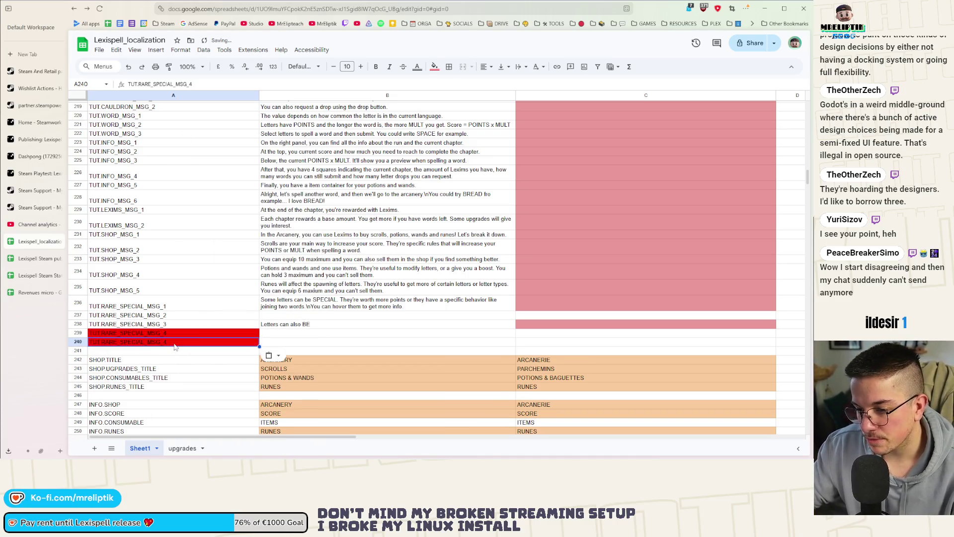
pyautogui.write('5')
pyautogui.press('Return')
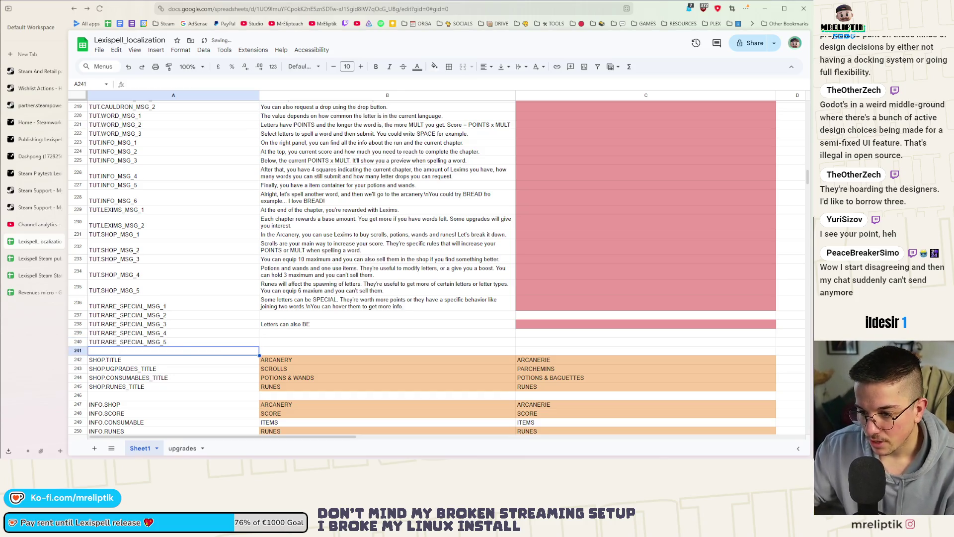
pyautogui.rightClick(201, 356)
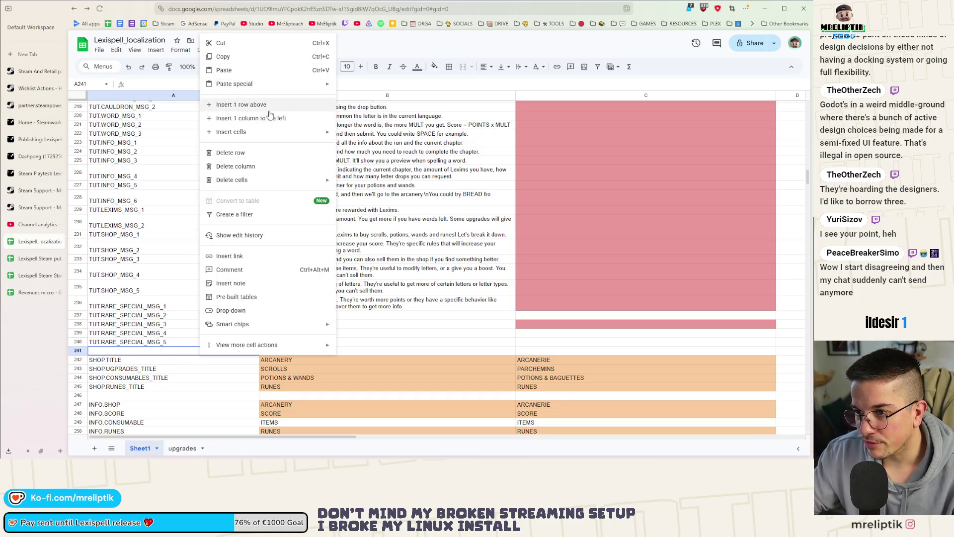
pyautogui.click(271, 109)
pyautogui.hotkey('ctrl', 'v')
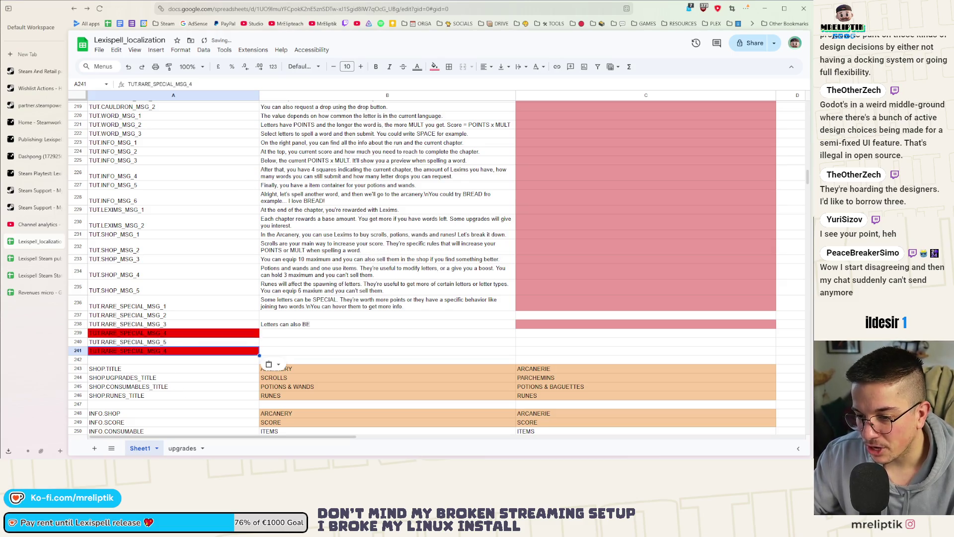
pyautogui.press('Return')
pyautogui.press('BackSpace')
pyautogui.write('6')
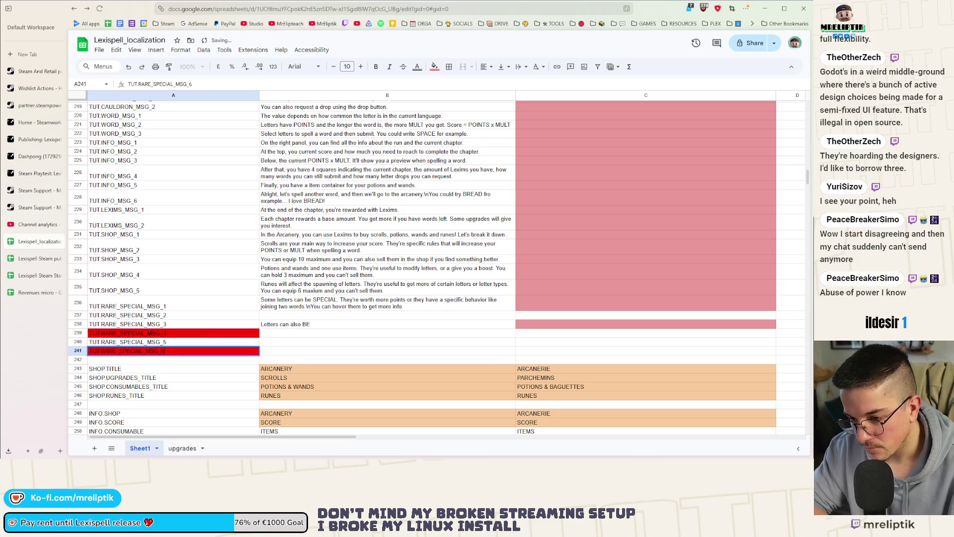
pyautogui.press('Return')
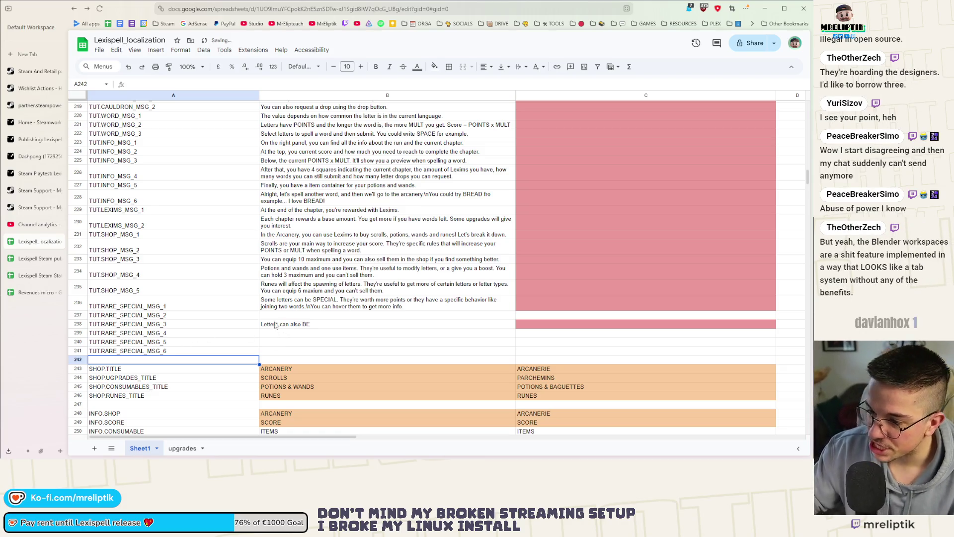
pyautogui.click(272, 316)
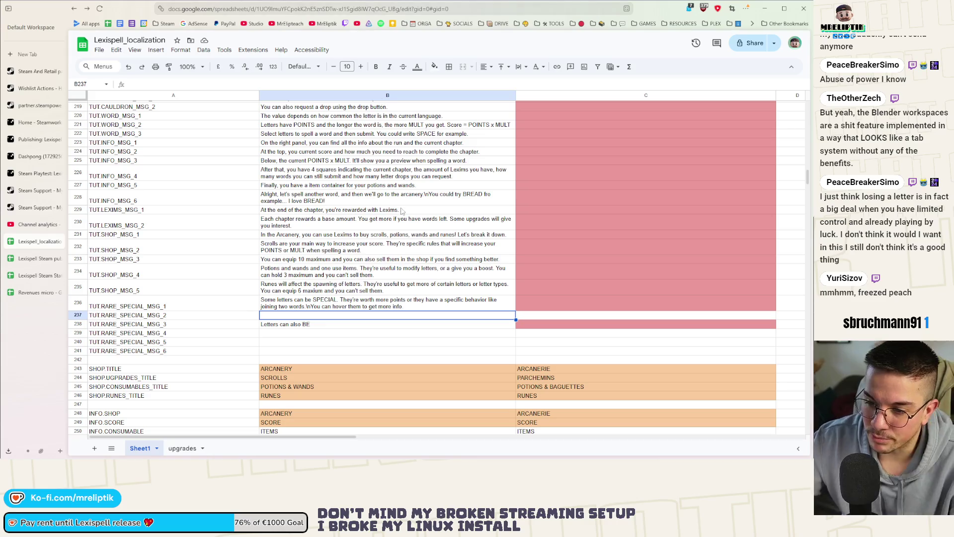
# Check the TUT.RARE_SPECIAL_MSG_3 text, then start the TUT.RARE_SPECIAL_MSG_2 text in B237 with "SP".
pyautogui.doubleClick(291, 315)
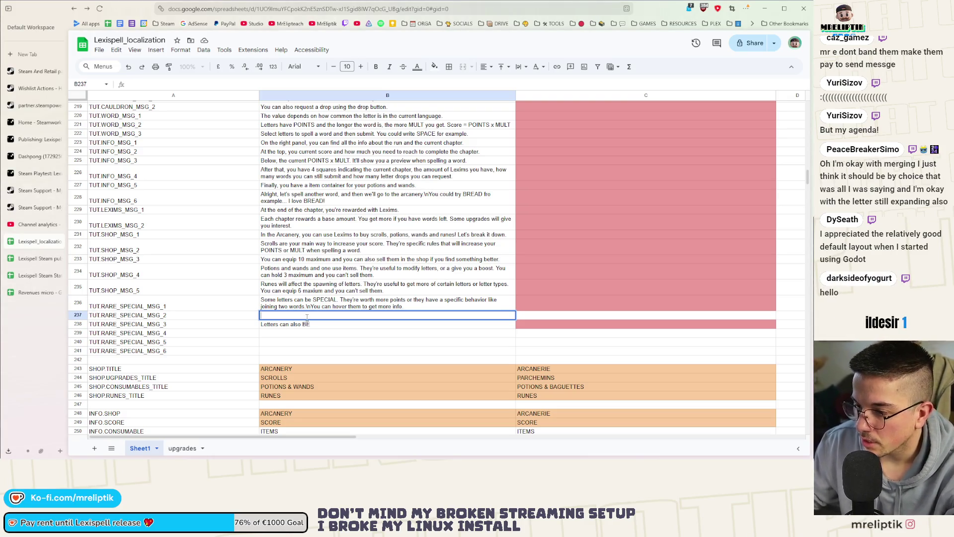
pyautogui.click(317, 327)
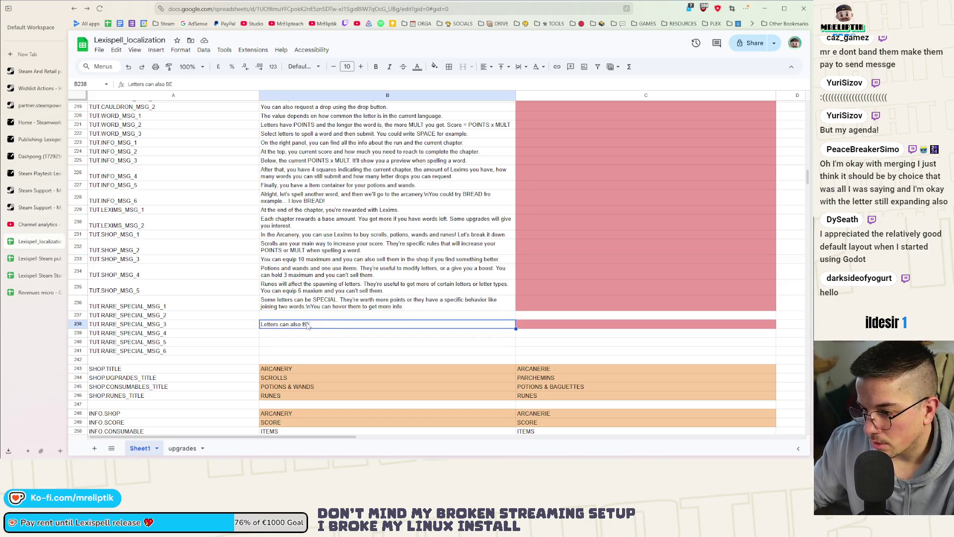
pyautogui.click(342, 319)
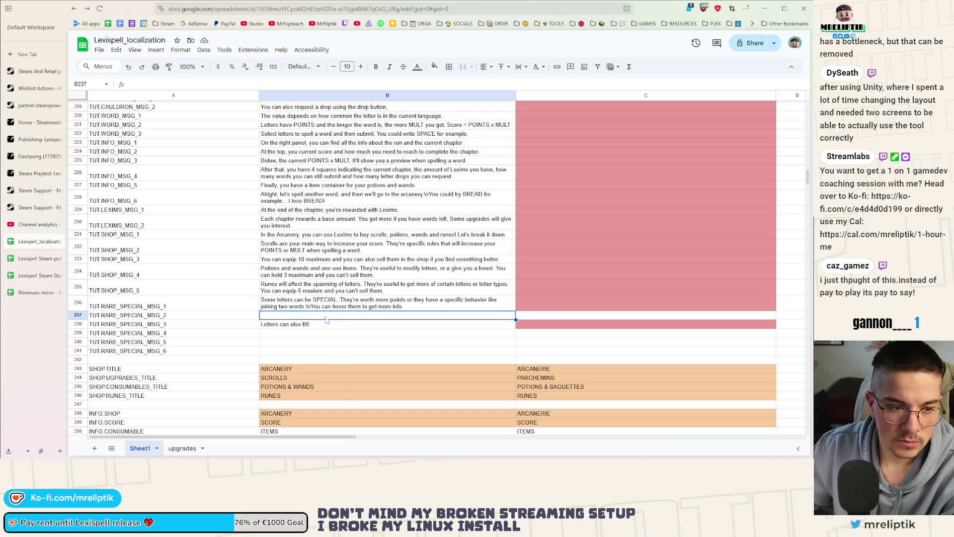
pyautogui.doubleClick(315, 315)
pyautogui.write('SP')
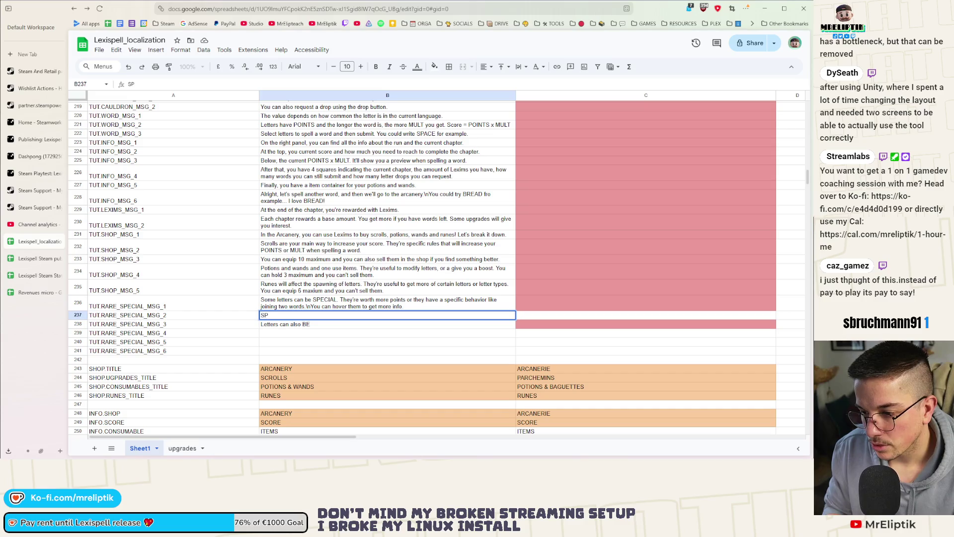
pyautogui.write('E')
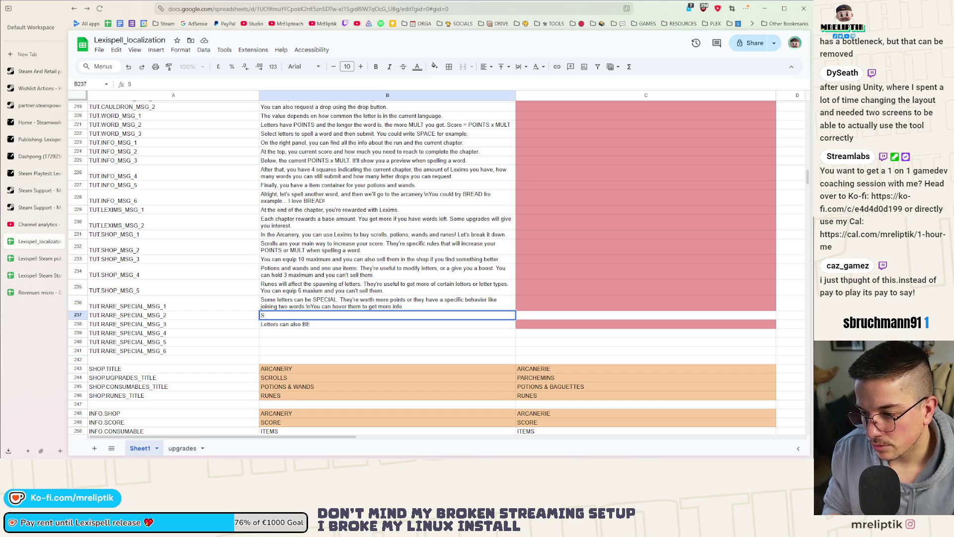
pyautogui.write('PECIAL letters representing')
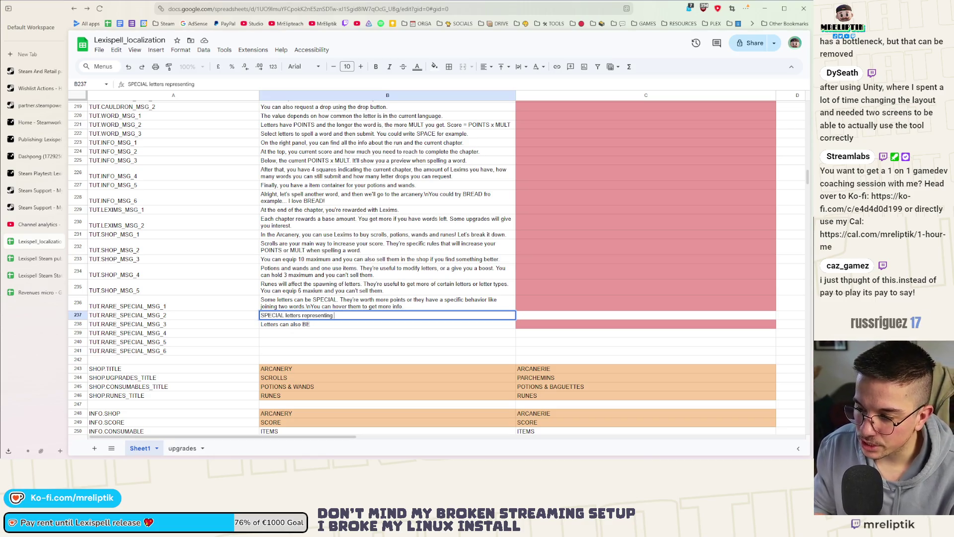
pyautogui.write('normal lett')
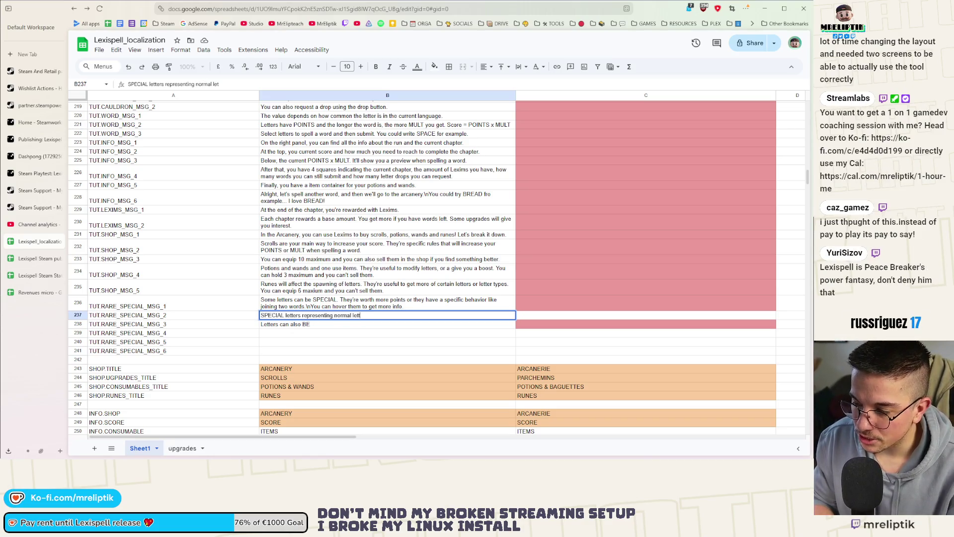
pyautogui.write('er can merge')
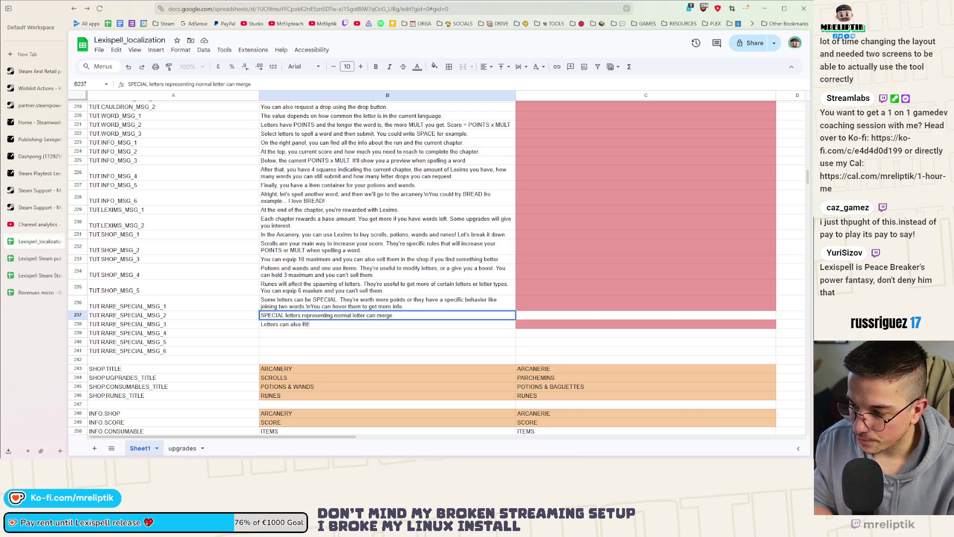
pyautogui.write(' with')
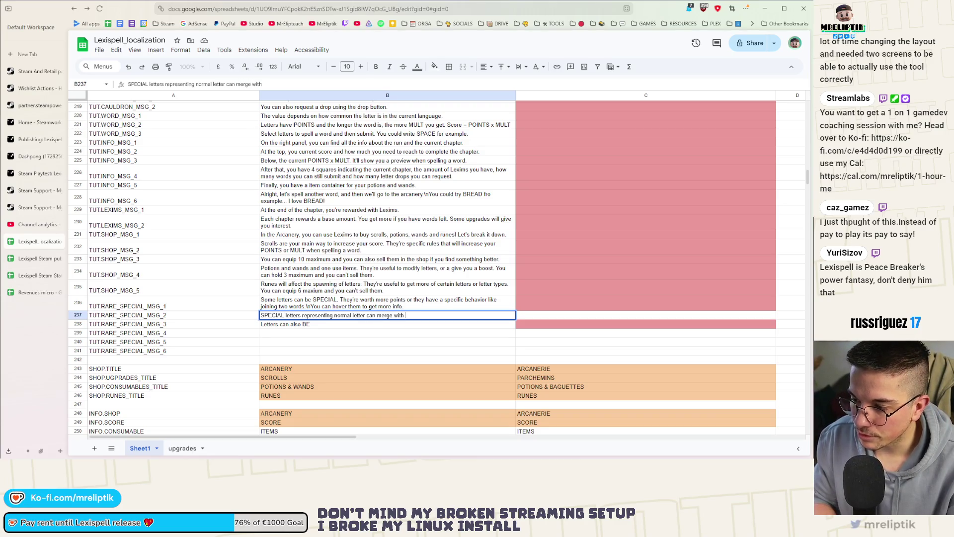
pyautogui.write(' other special letter')
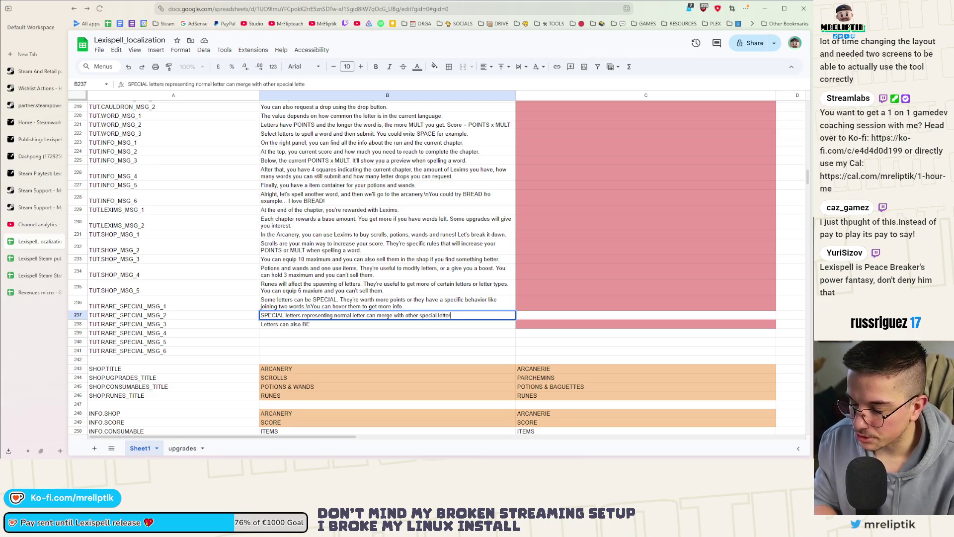
pyautogui.write('s.')
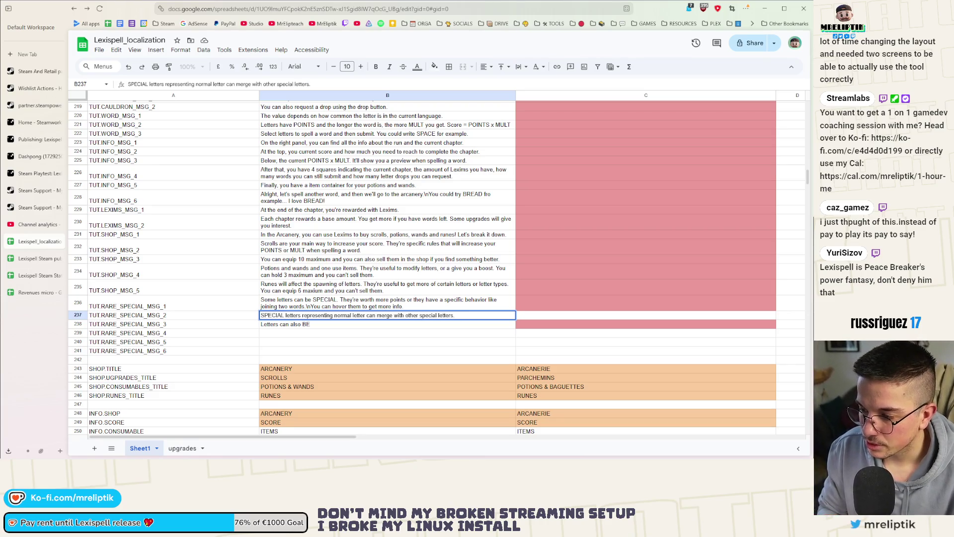
pyautogui.write(' Bu')
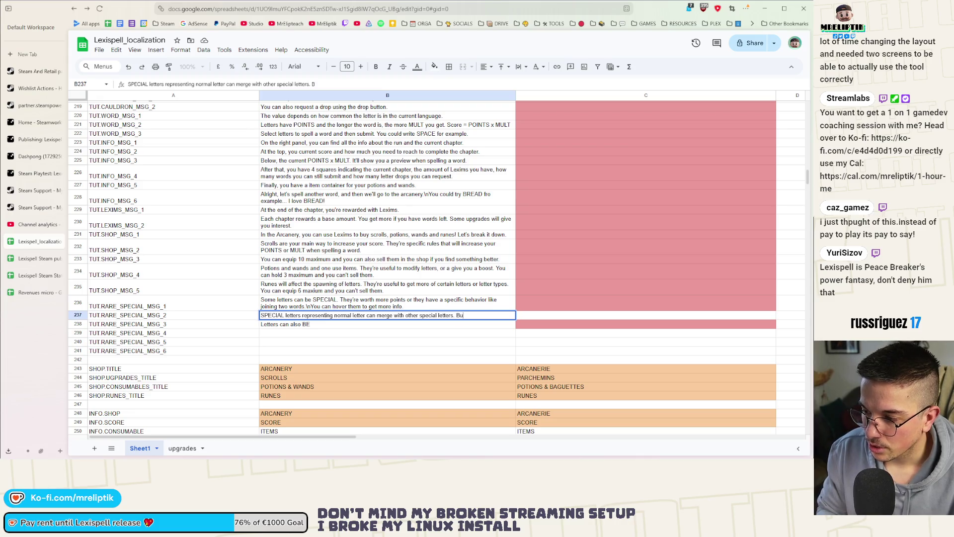
pyautogui.write('tspecials')
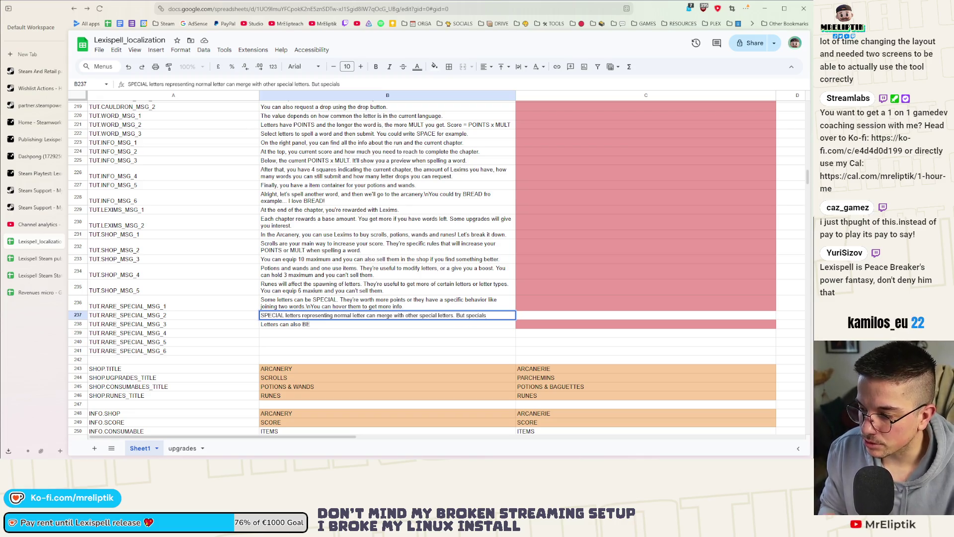
# Replace 'specials' with 'SPECIALS like "!", "*" and "&" can't merge.' and commit B237.
pyautogui.press('BackSpace')
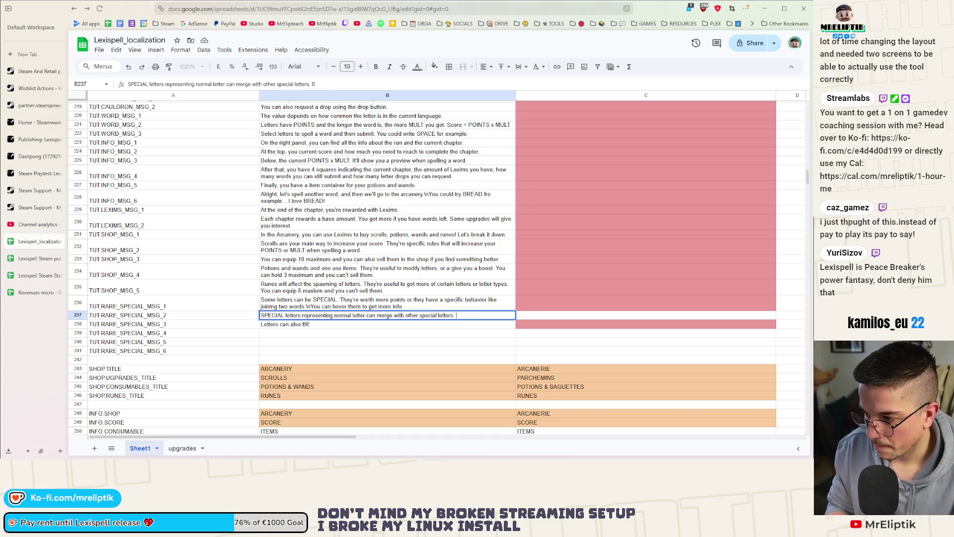
pyautogui.write('SPECIALS')
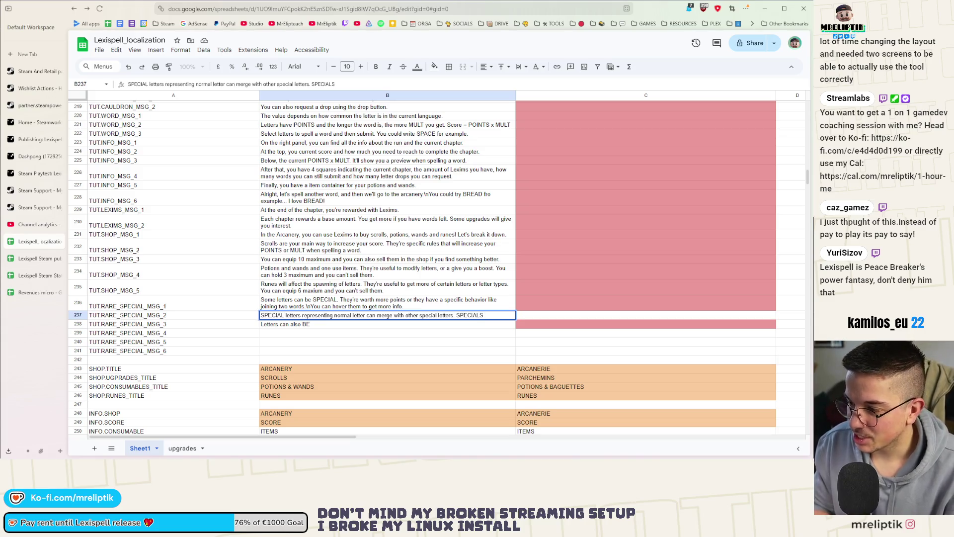
pyautogui.write(' like ')
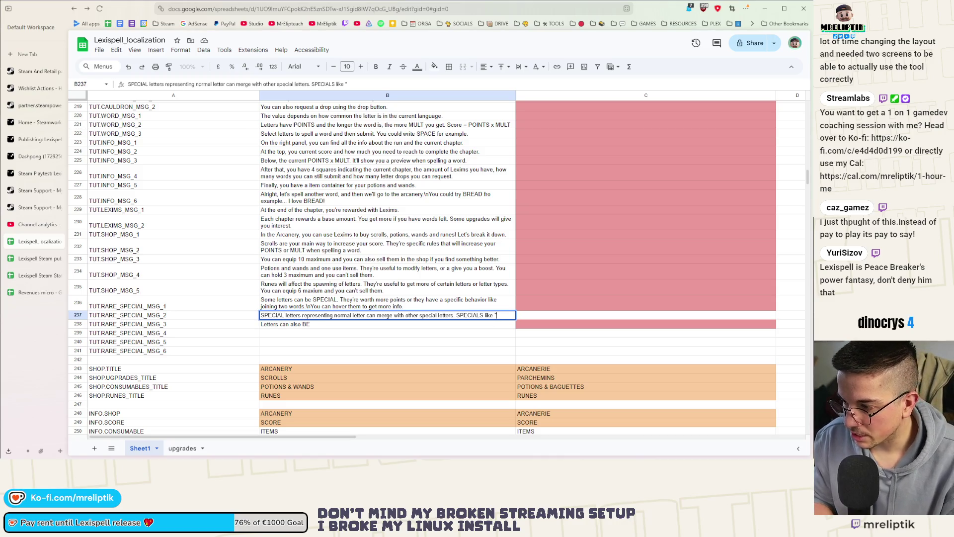
pyautogui.write('I"')
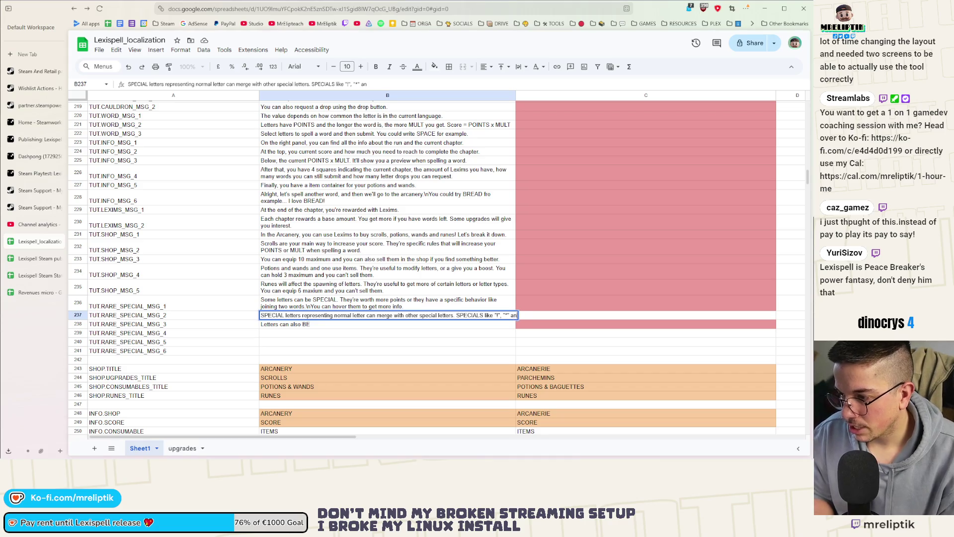
pyautogui.write('d "')
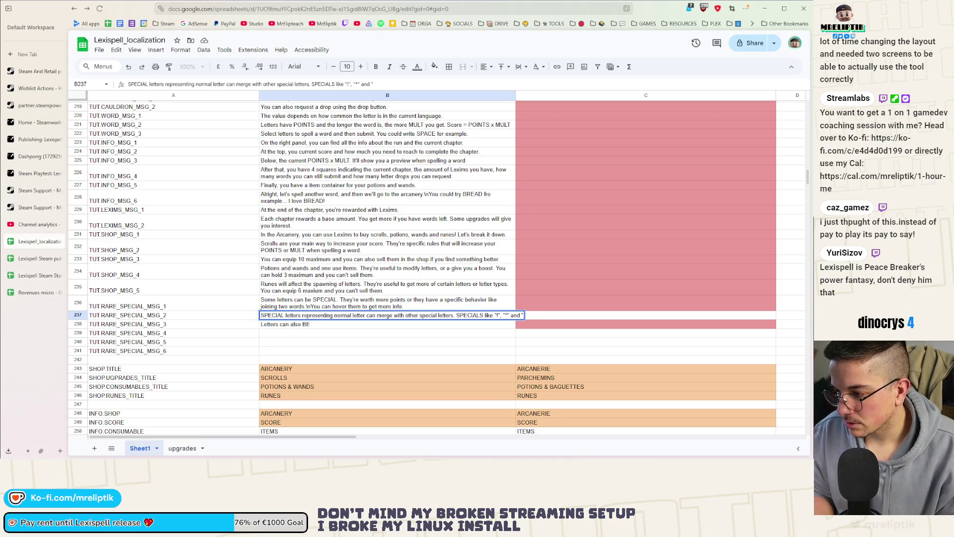
pyautogui.write('&" can\'t merge.')
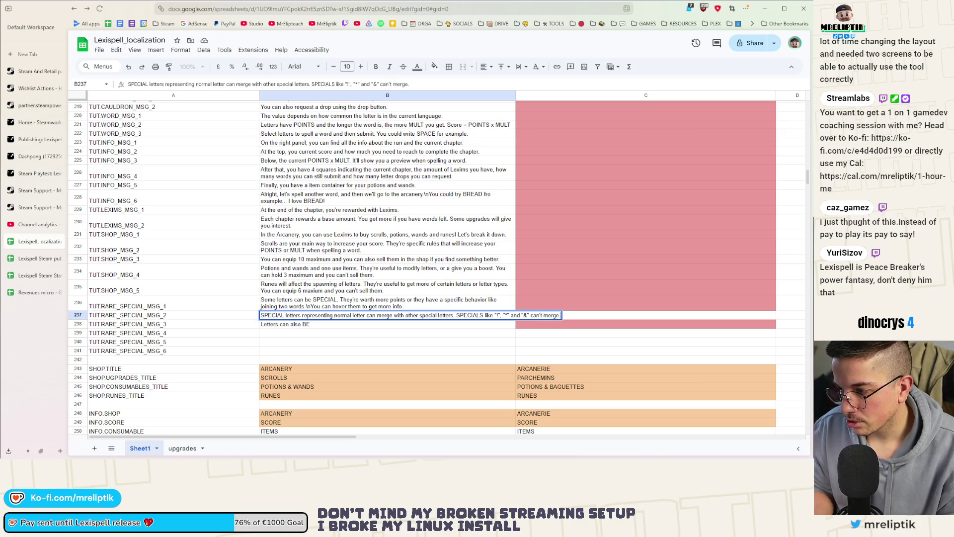
pyautogui.press('Return')
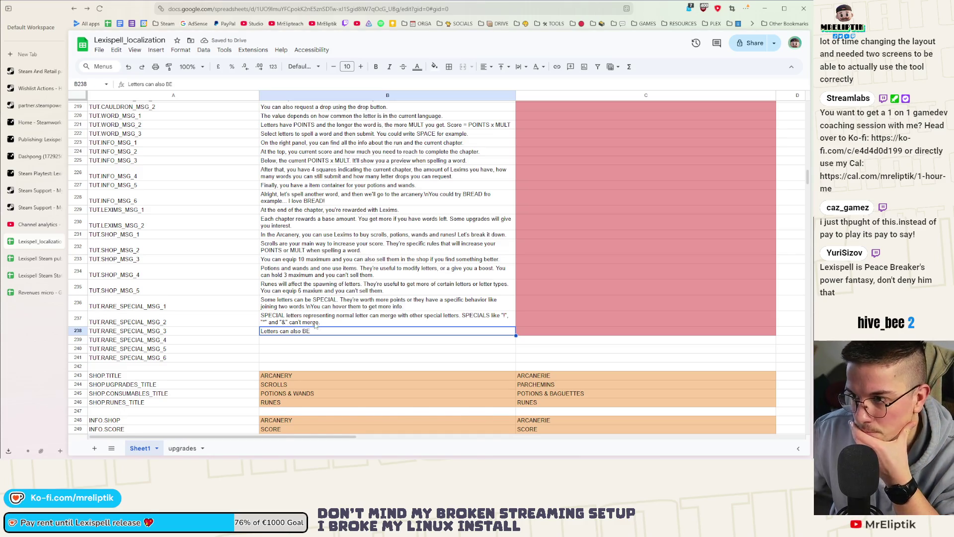
pyautogui.scroll(5, 317, 326)
pyautogui.scroll(5, 320, 348)
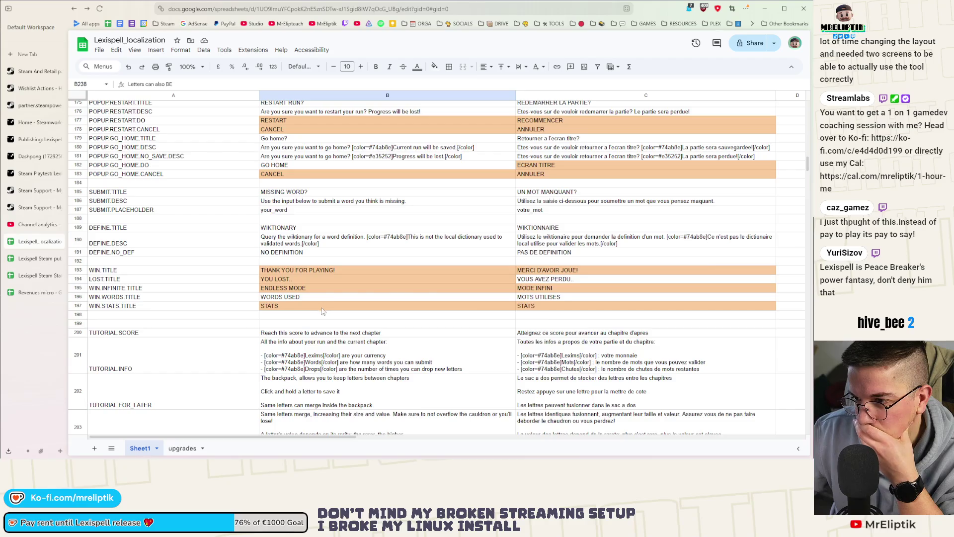
pyautogui.scroll(5, 323, 311)
pyautogui.scroll(5, 337, 310)
pyautogui.scroll(-5, 337, 310)
pyautogui.scroll(-8, 337, 310)
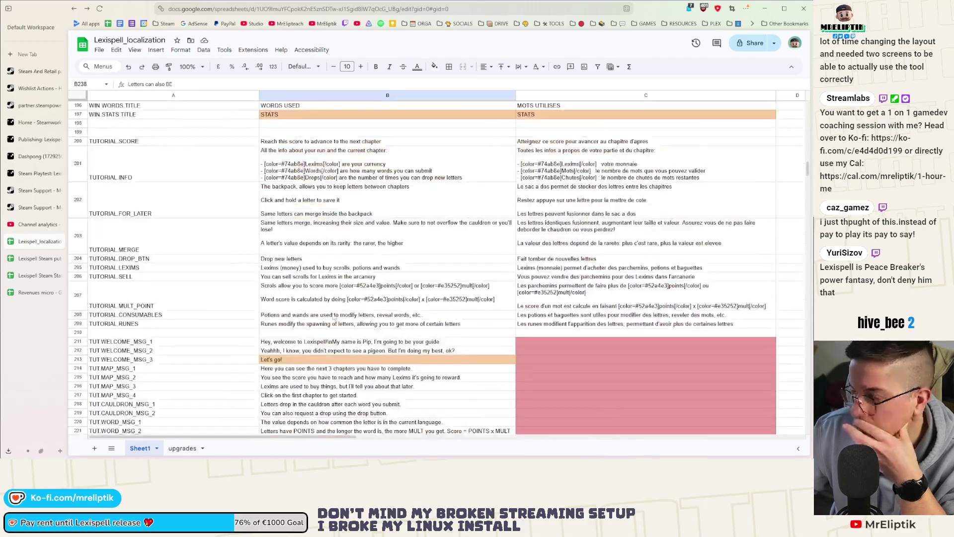
pyautogui.scroll(-3, 337, 310)
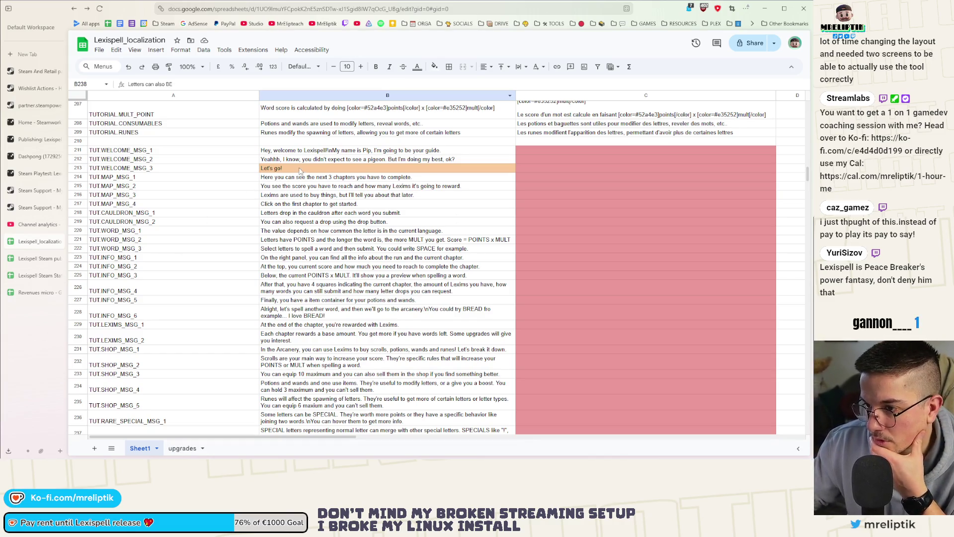
# Move down to the unfinished GEMS line and open TUT.RARE_SPECIAL_MSG_3 for editing.
pyautogui.press('Down')
pyautogui.press('Down')
pyautogui.scroll(-3, 300, 179)
pyautogui.scroll(1, 302, 187)
pyautogui.scroll(2, 301, 195)
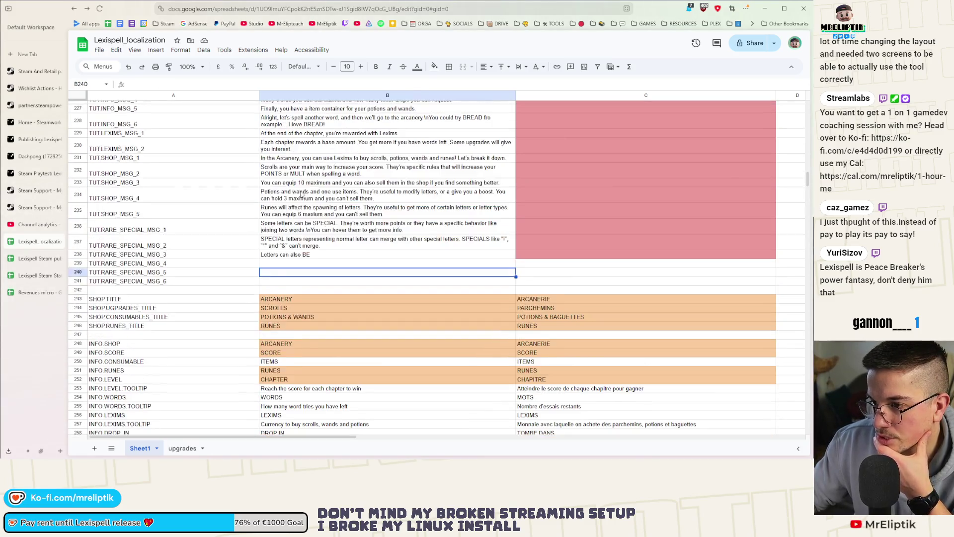
pyautogui.click(318, 256)
# Rewrite B238 as 'Letters can also be GEMS. This gives them specific behaviors and usually more VALUE.\n'.
pyautogui.tripleClick(318, 256)
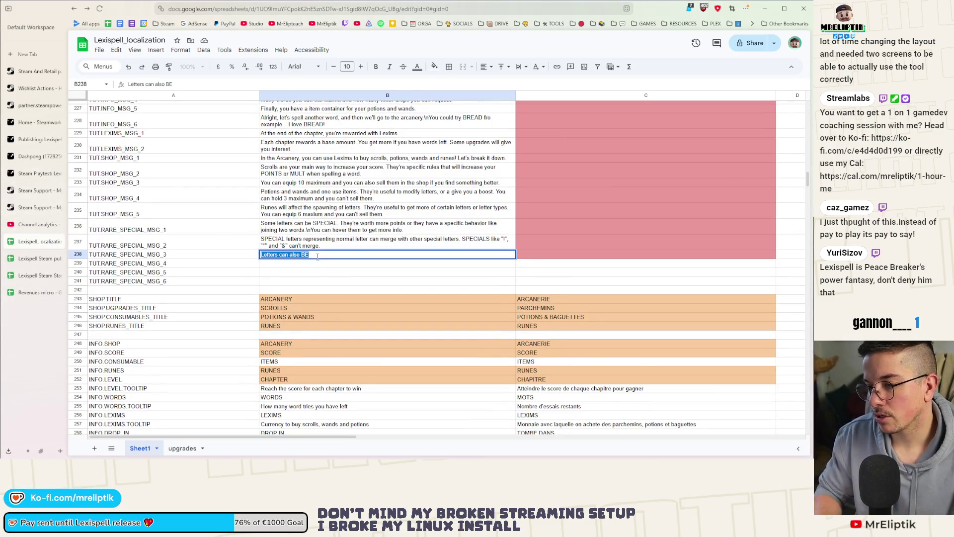
pyautogui.press('Right')
pyautogui.press('BackSpace')
pyautogui.press('BackSpace')
pyautogui.write('e')
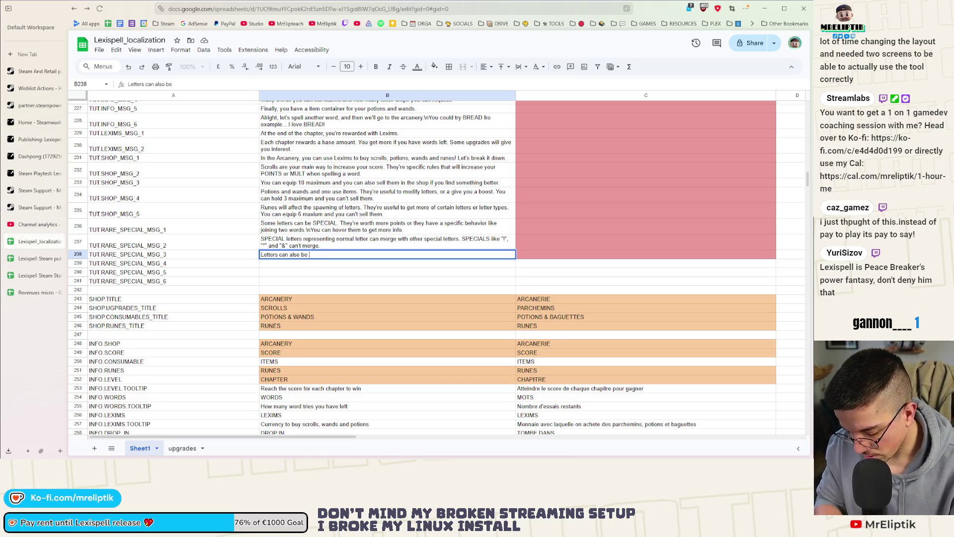
pyautogui.write(' gems')
pyautogui.press('BackSpace')
pyautogui.press('BackSpace')
pyautogui.press('BackSpace')
pyautogui.write('GEMS.')
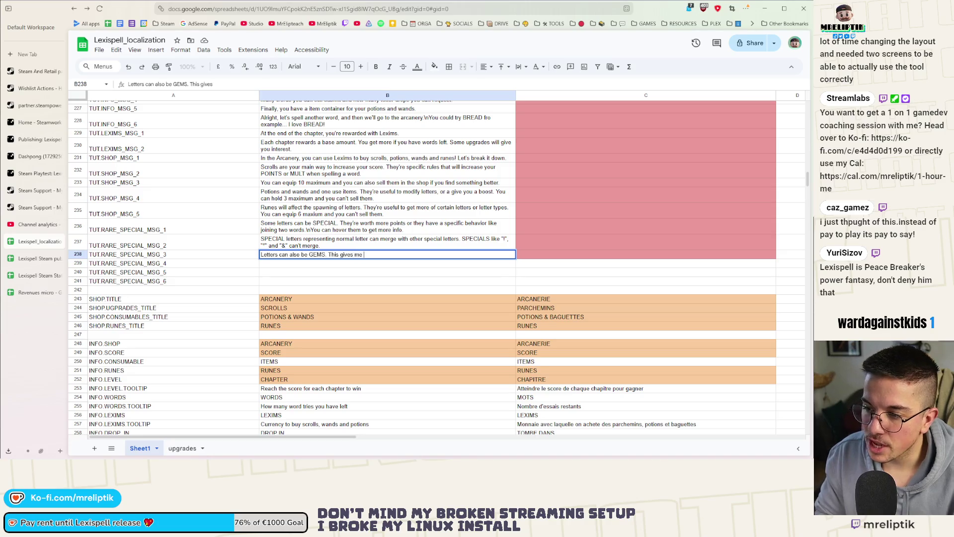
pyautogui.write('hem')
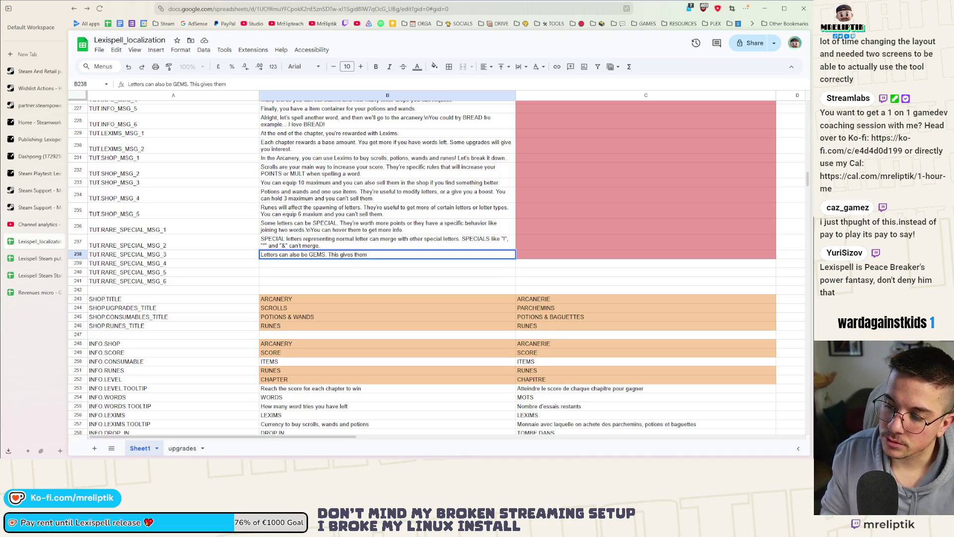
pyautogui.write(' spe')
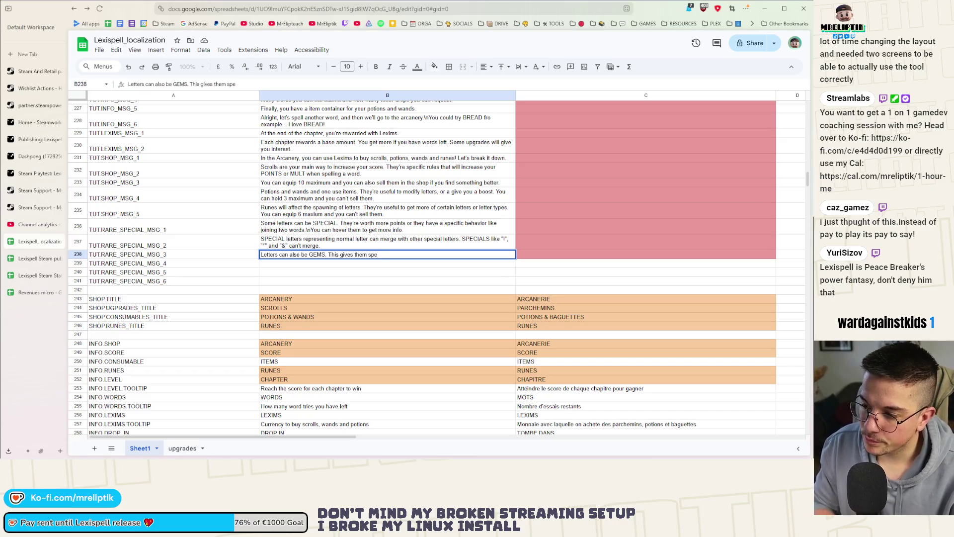
pyautogui.write('cific bh')
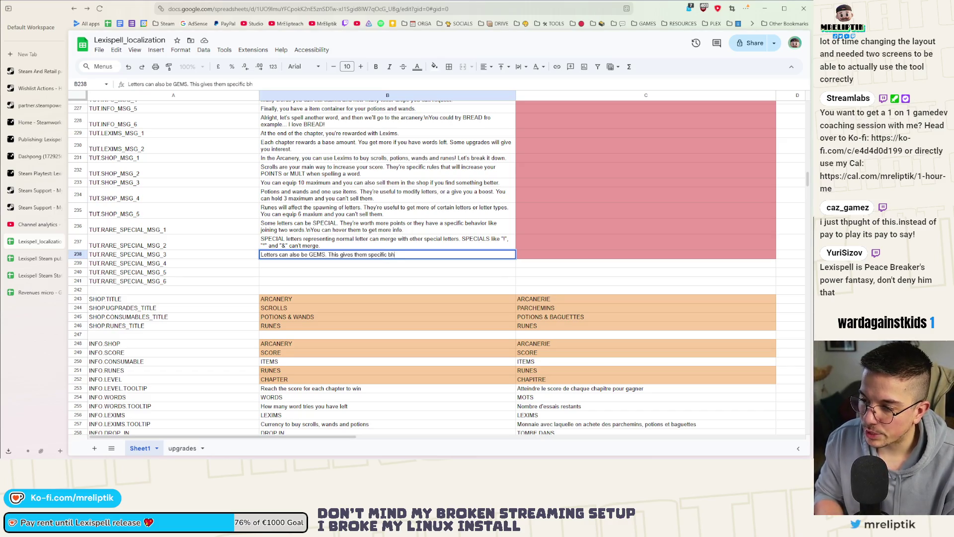
pyautogui.press('BackSpace')
pyautogui.write('ehaviors')
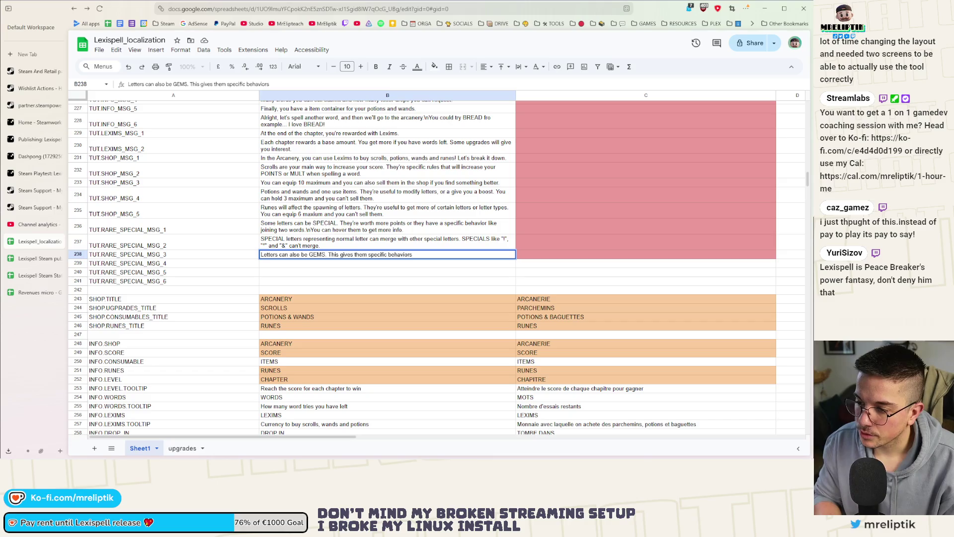
pyautogui.write(' and u')
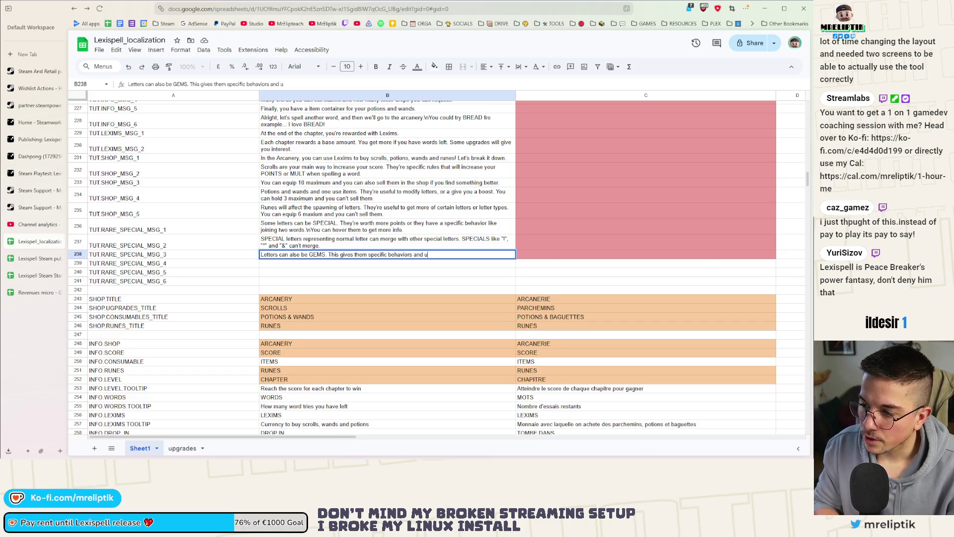
pyautogui.write('sually more ')
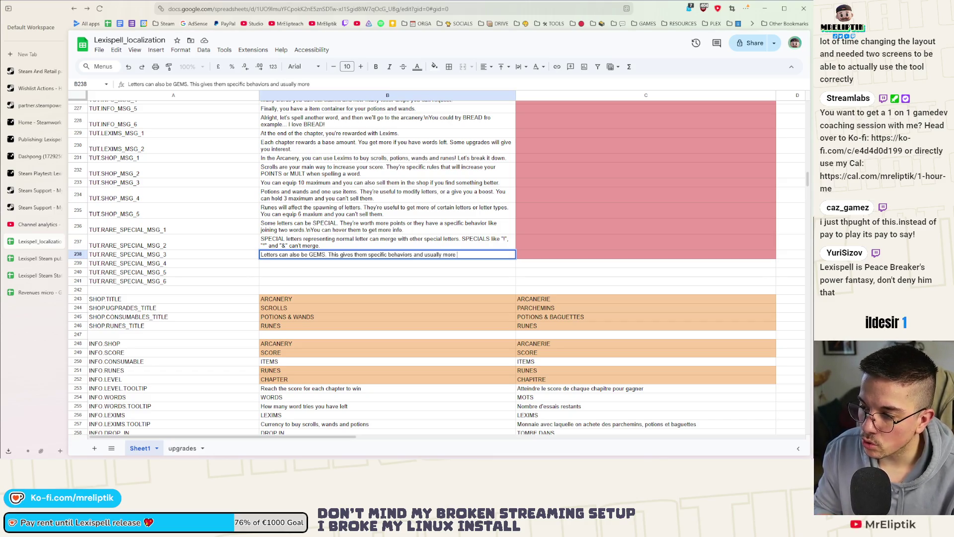
pyautogui.write('value')
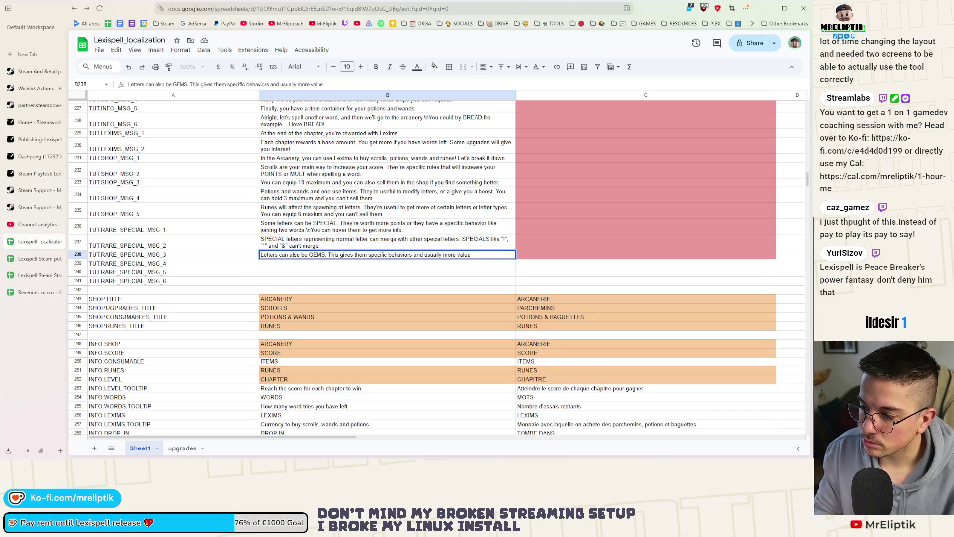
pyautogui.write('.')
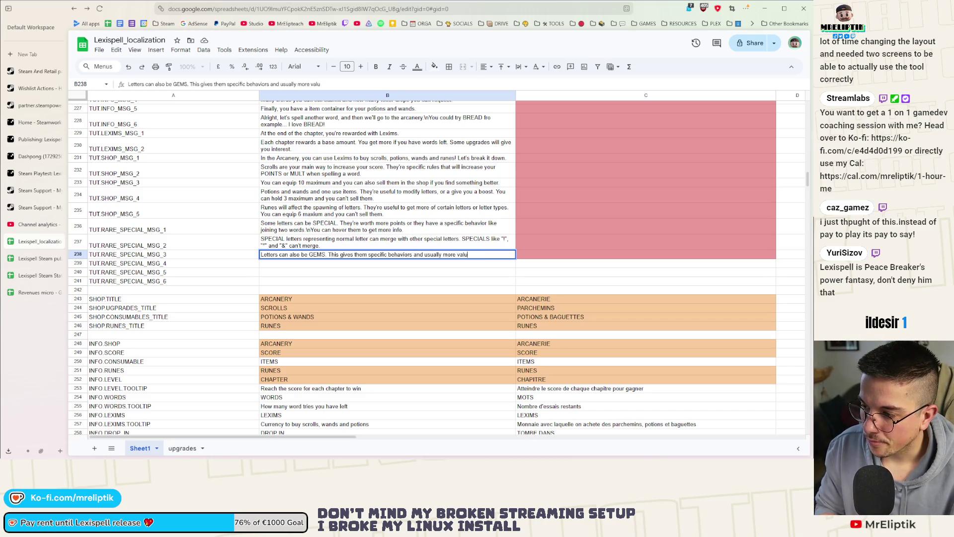
pyautogui.write('E.\\n')
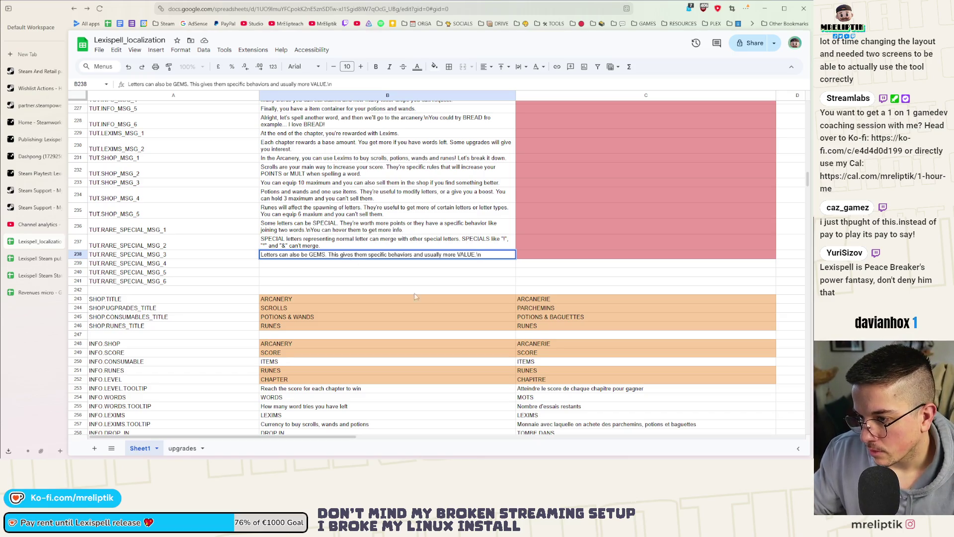
pyautogui.press('Return')
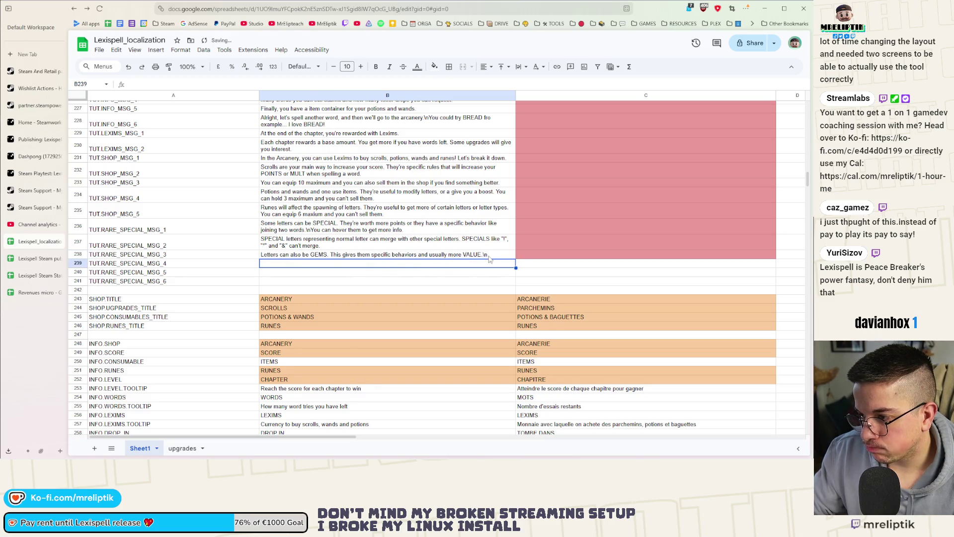
# Cut the trailing hover-for-more-info sentence out of the TUT.RARE_SPECIAL_MSG_1 text.
pyautogui.click(495, 258)
pyautogui.doubleClick(495, 257)
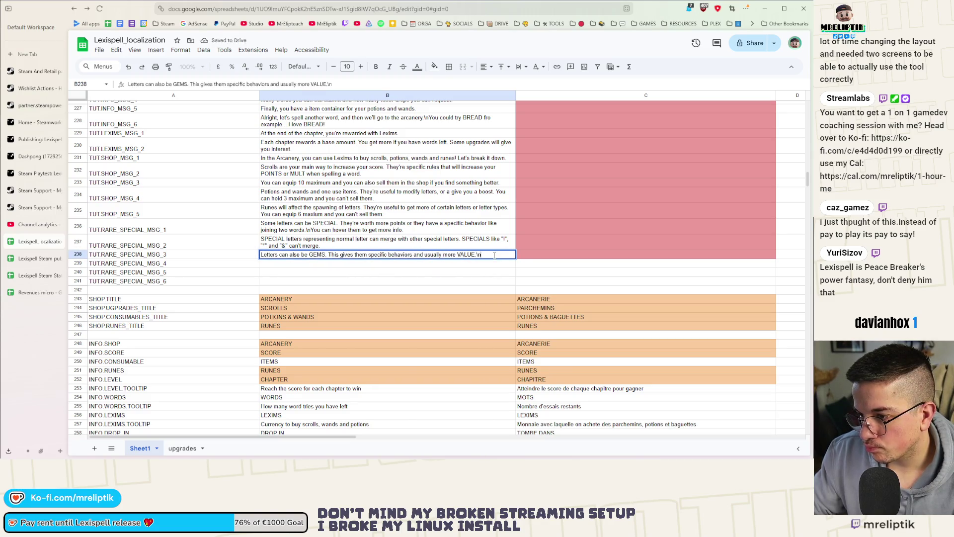
pyautogui.doubleClick(409, 232)
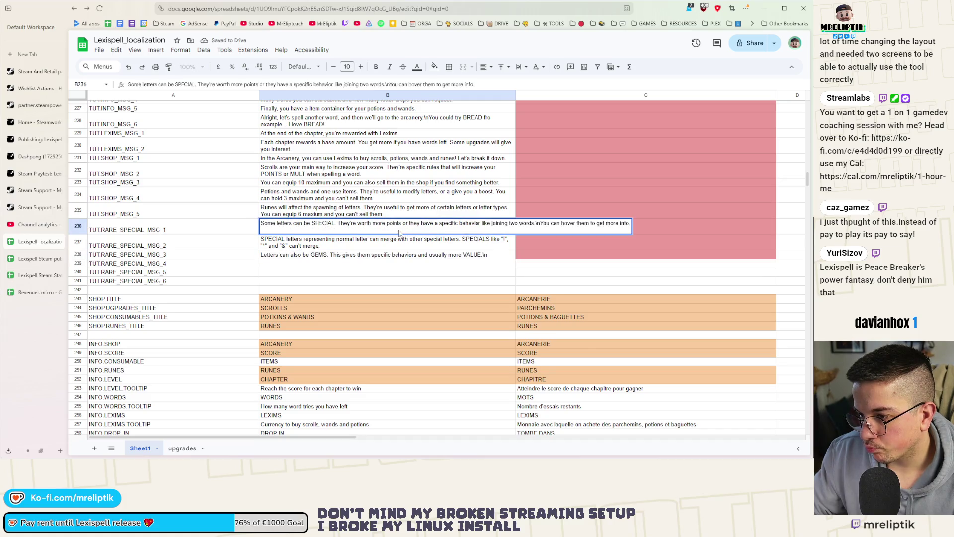
pyautogui.moveTo(536, 224); pyautogui.dragTo(645, 228)
pyautogui.hotkey('ctrl', 'c')
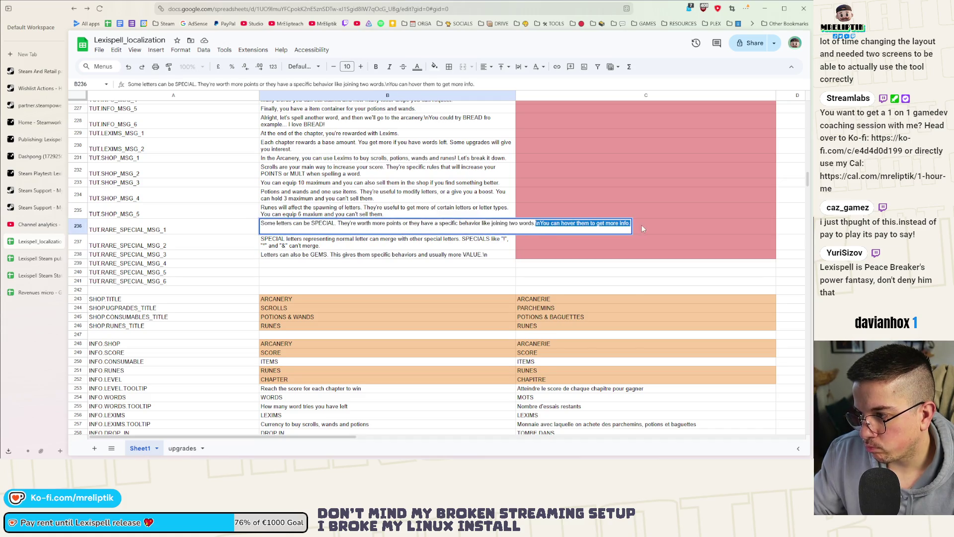
pyautogui.press('BackSpace')
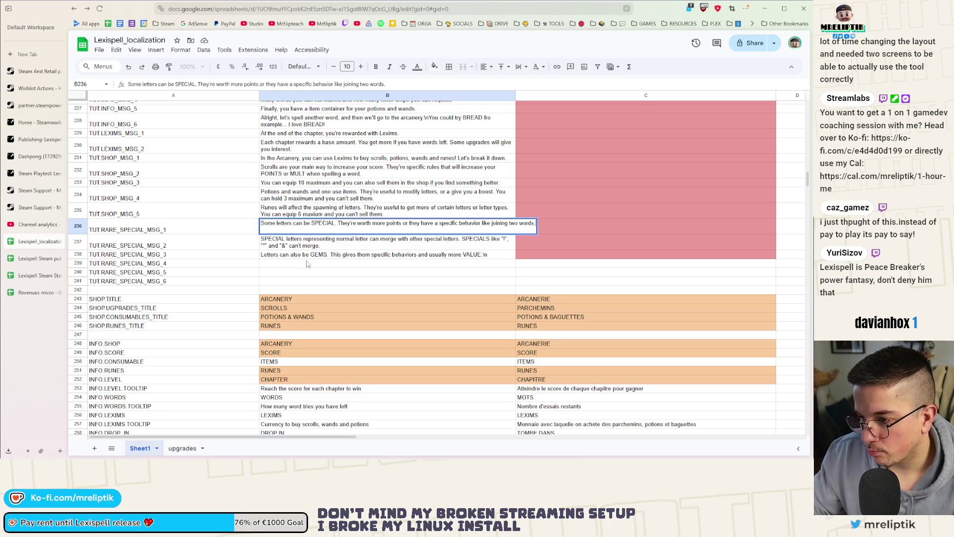
pyautogui.click(328, 263)
# Append the hover sentence to the end of the TUT.RARE_SPECIAL_MSG_2 text.
pyautogui.doubleClick(324, 247)
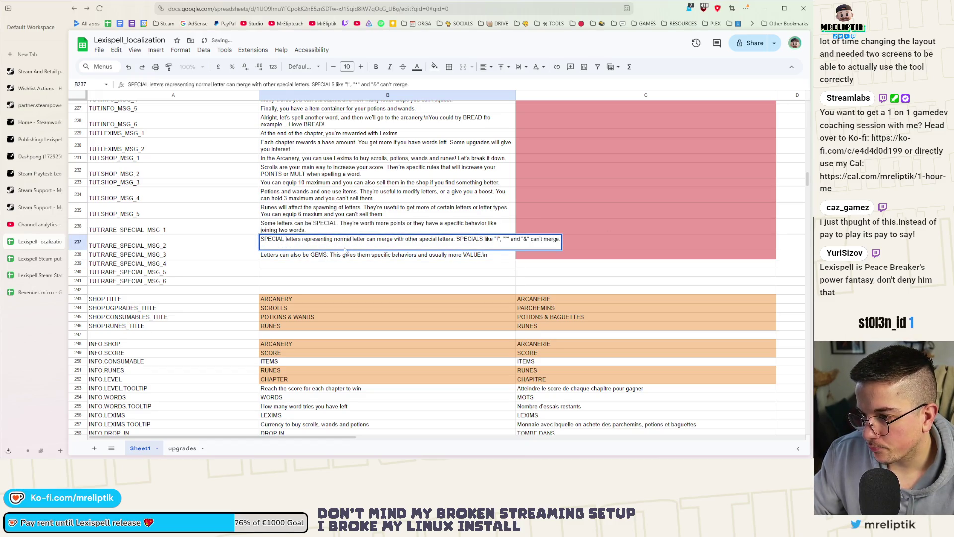
pyautogui.hotkey('ctrl', 'v')
pyautogui.click(522, 279)
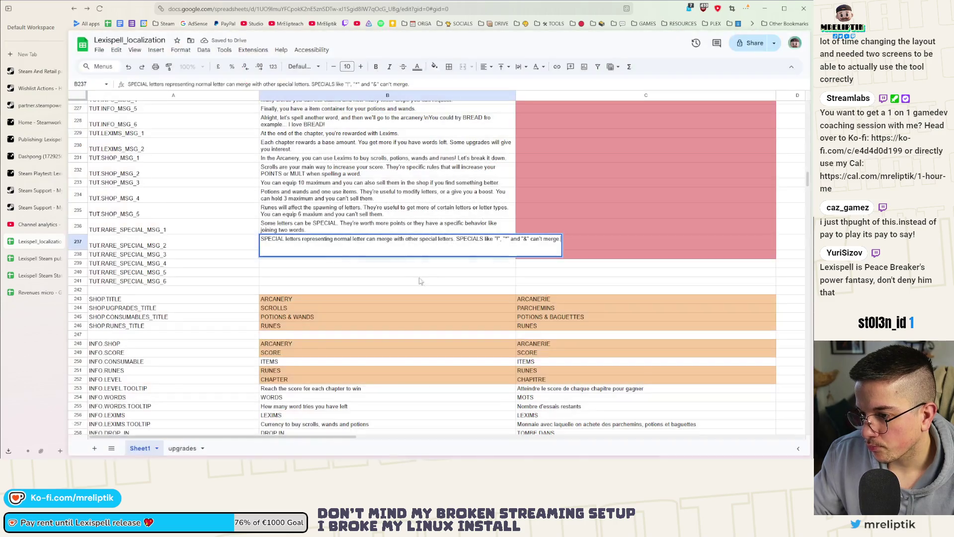
pyautogui.hotkey('alt', 'Return')
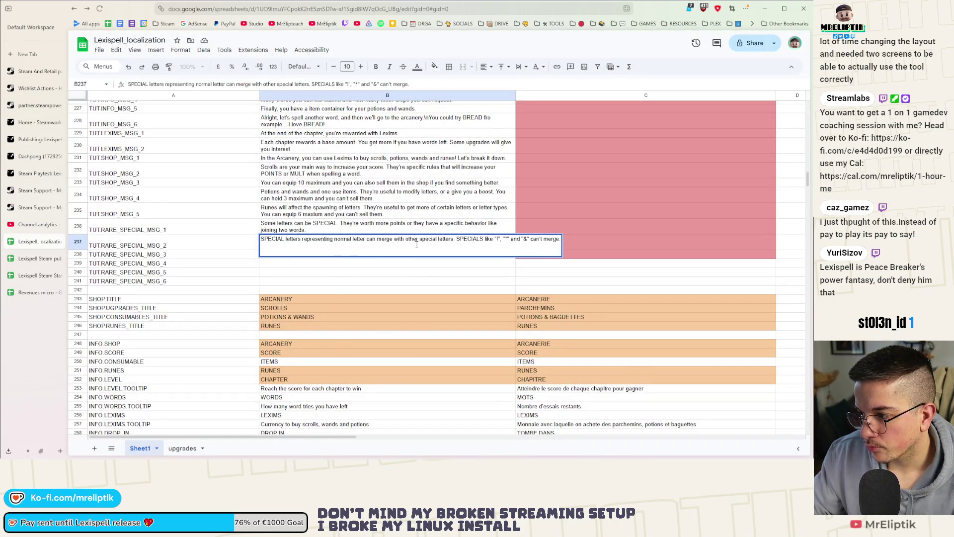
pyautogui.press('BackSpace')
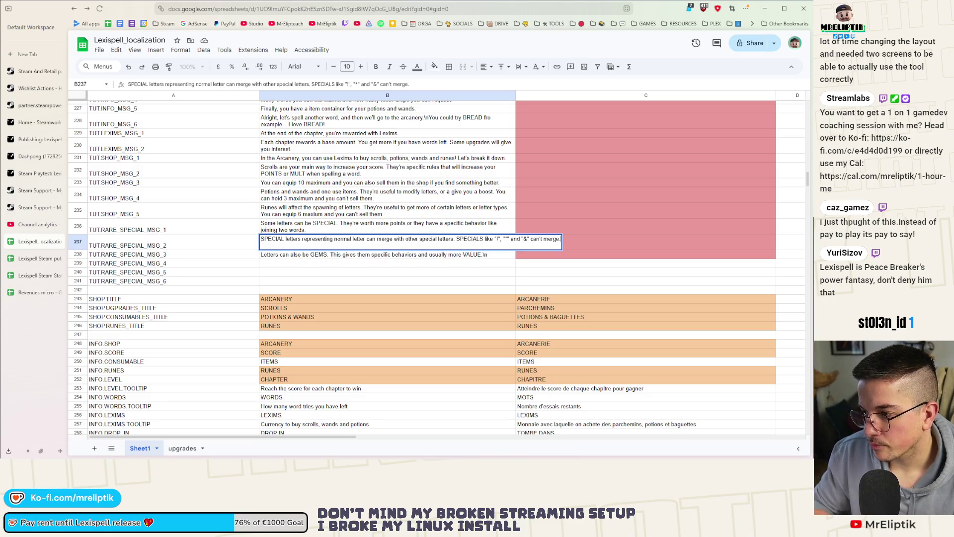
pyautogui.hotkey('ctrl', 'v')
pyautogui.click(306, 288)
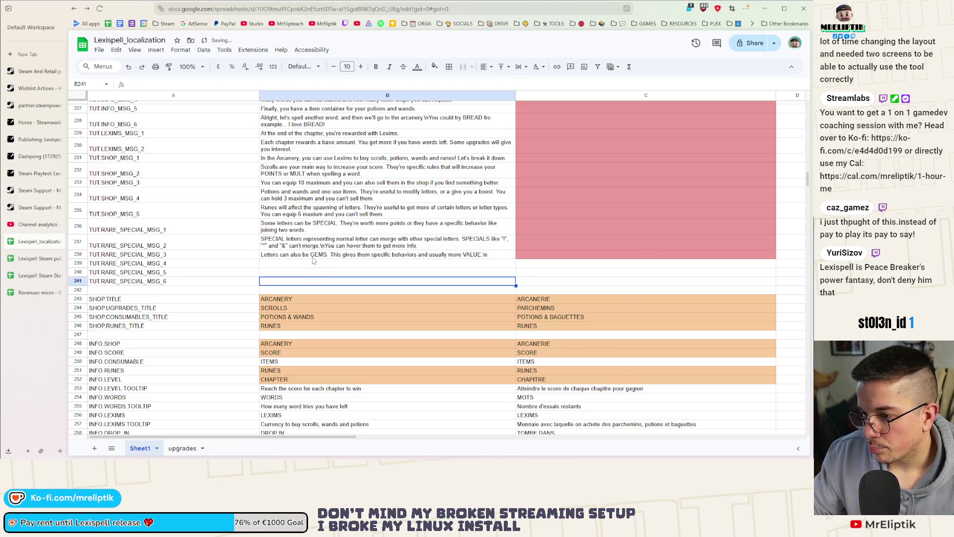
# Remove the trailing \n after VALUE. in the GEMS message.
pyautogui.click(315, 260)
pyautogui.press('BackSpace')
pyautogui.press('BackSpace')
pyautogui.press('Return')
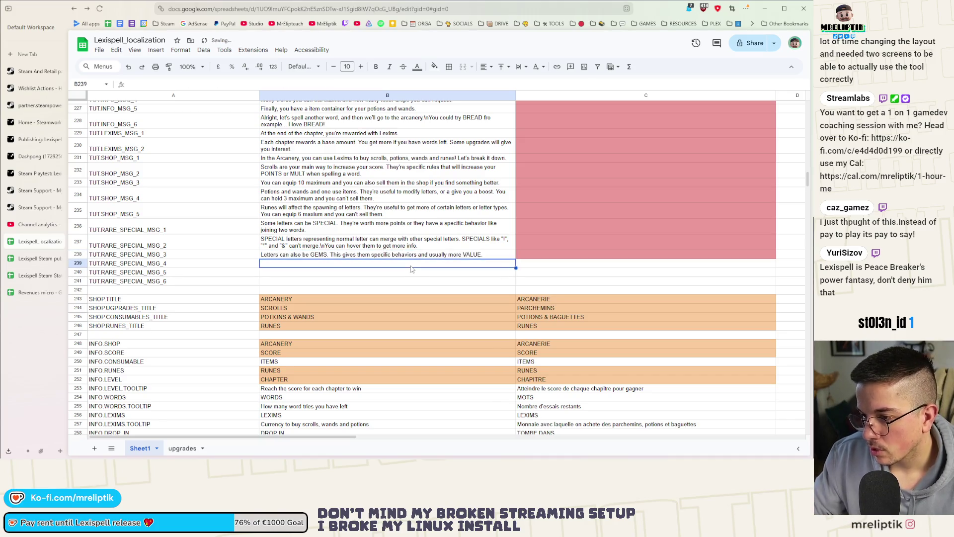
pyautogui.write('They can')
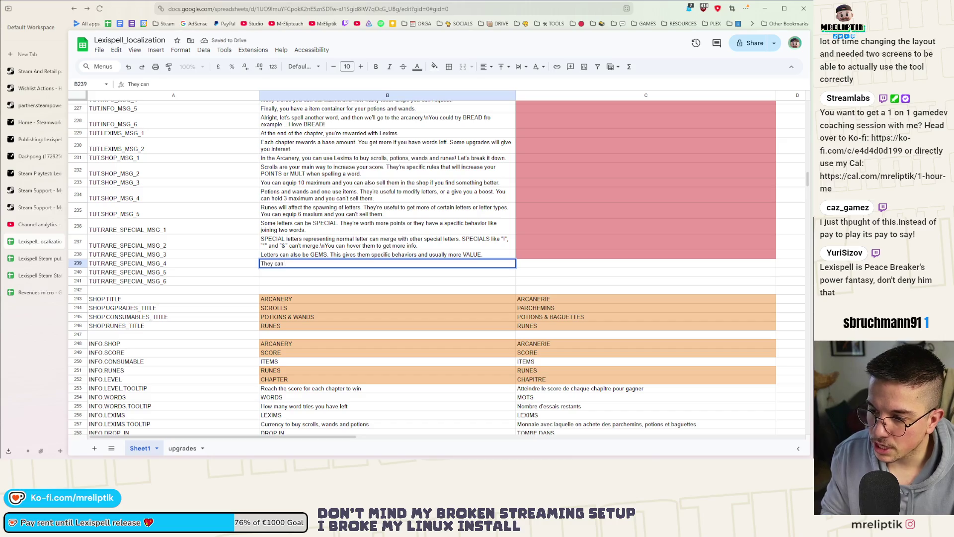
pyautogui.write(' merge with')
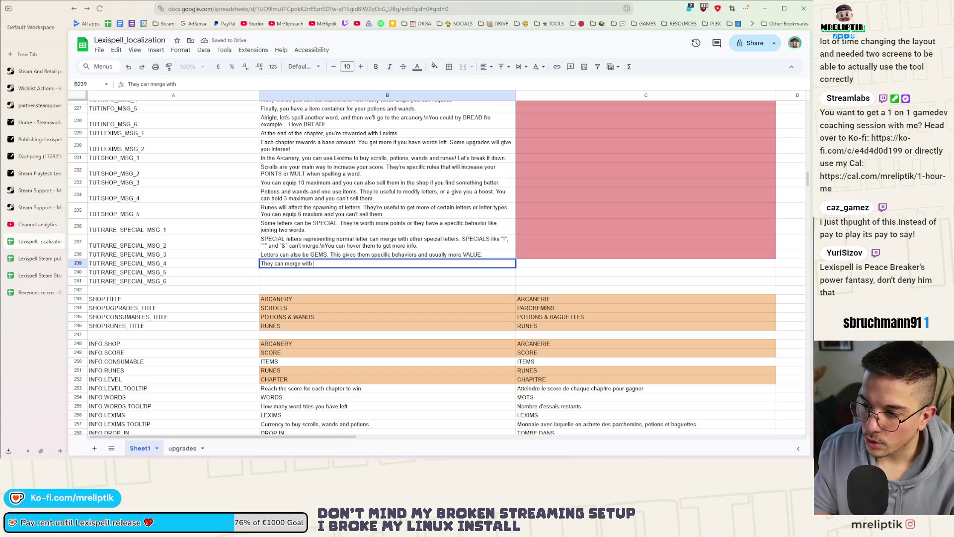
pyautogui.write(' normal')
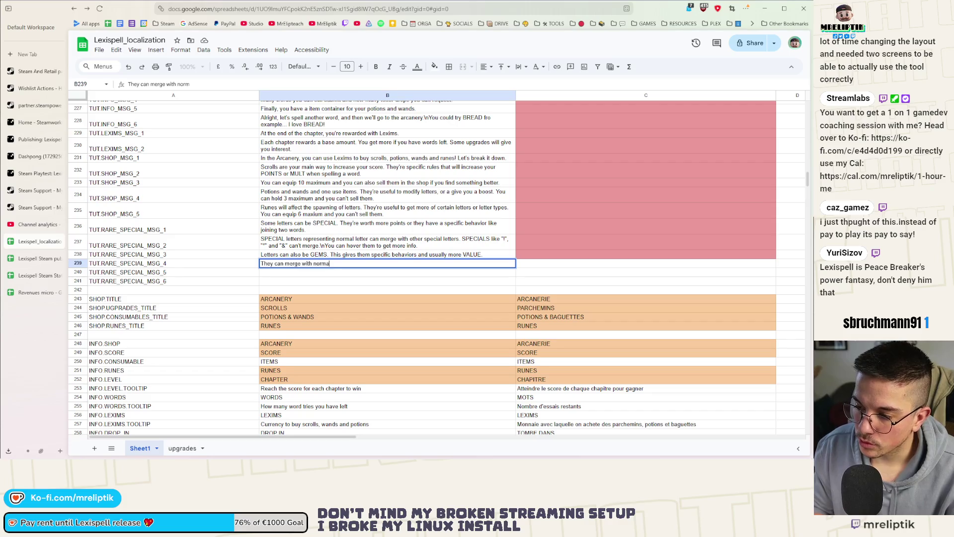
pyautogui.write(' and')
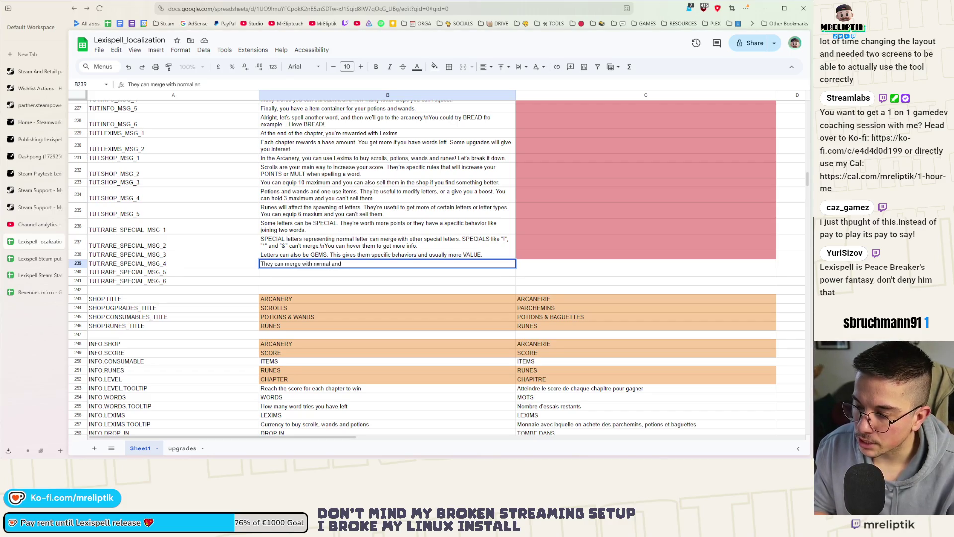
pyautogui.write(' other')
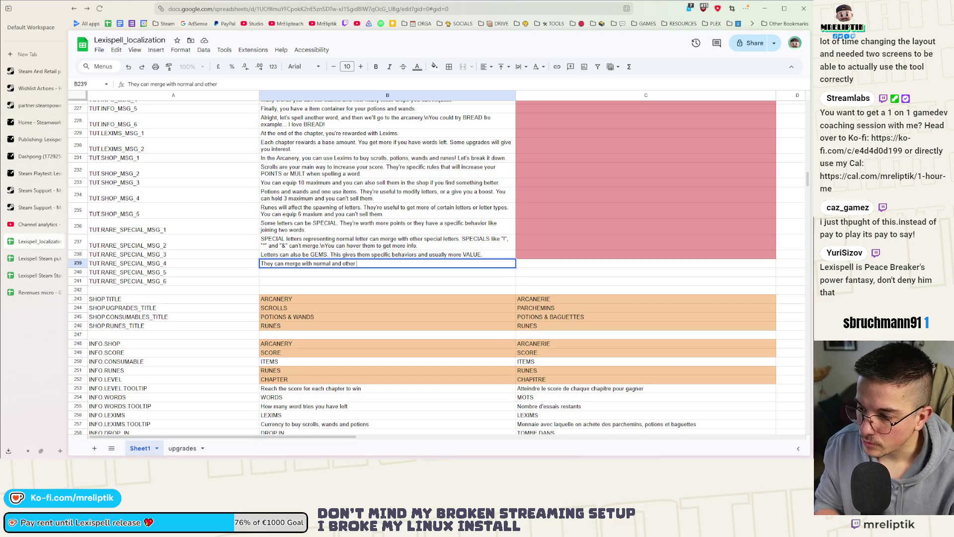
pyautogui.write(' GEM letters')
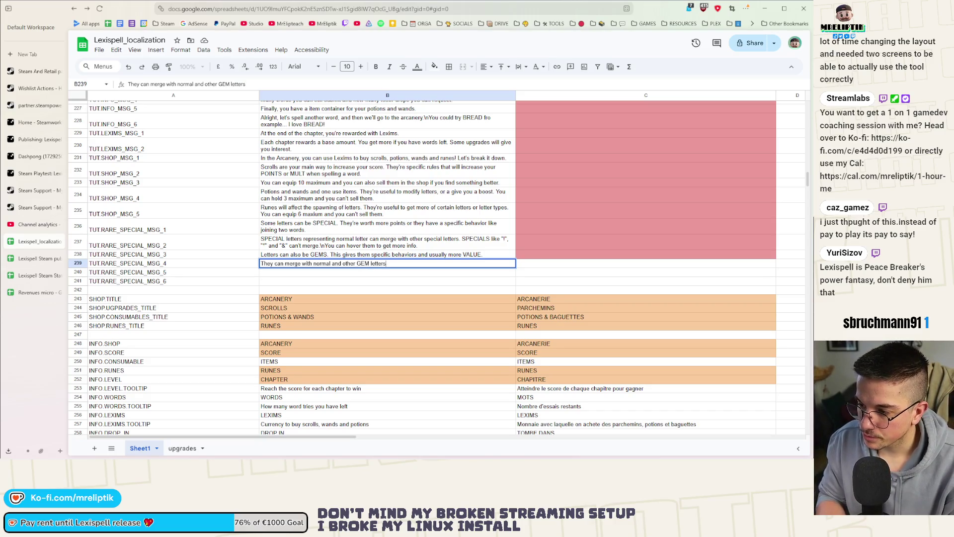
pyautogui.write('. They')
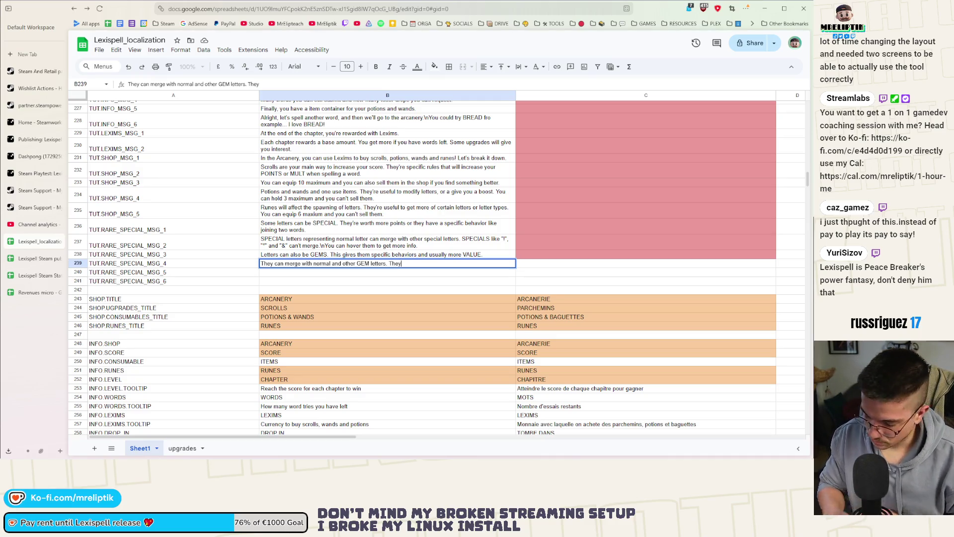
# Finish the TUT.RARE_SPECIAL_MSG_4 text with the hover-for-info sentence after GEM letters.
pyautogui.press('BackSpace')
pyautogui.press('BackSpace')
pyautogui.press('BackSpace')
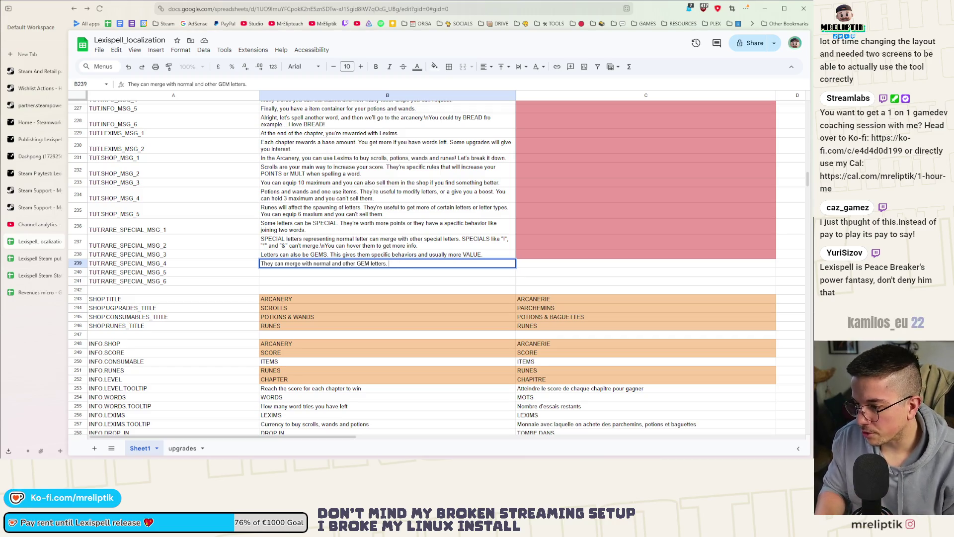
pyautogui.hotkey('ctrl', 'v')
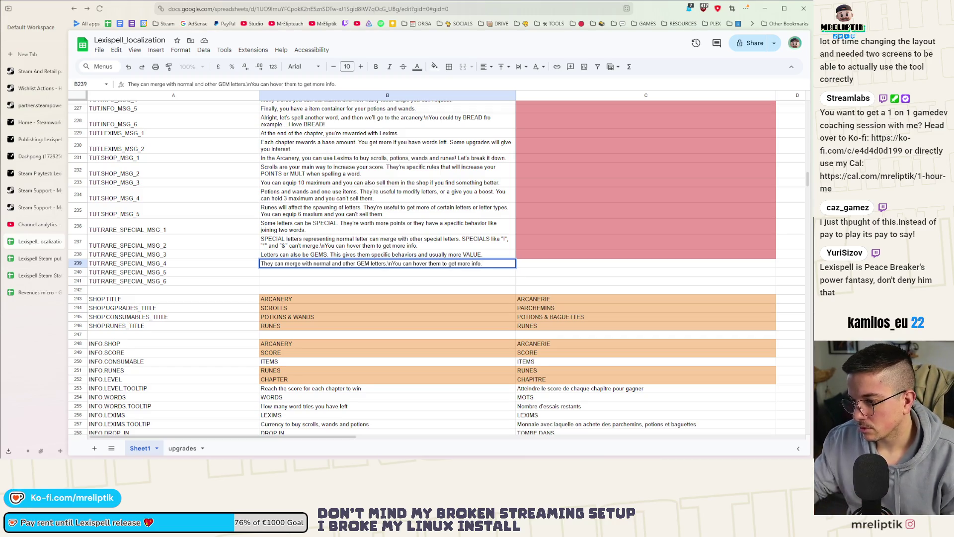
pyautogui.click(311, 290)
# Clear the unused TUT.RARE_SPECIAL_MSG_5 and MSG_6 keys, then switch to the Godot tutorial script.
pyautogui.click(266, 283)
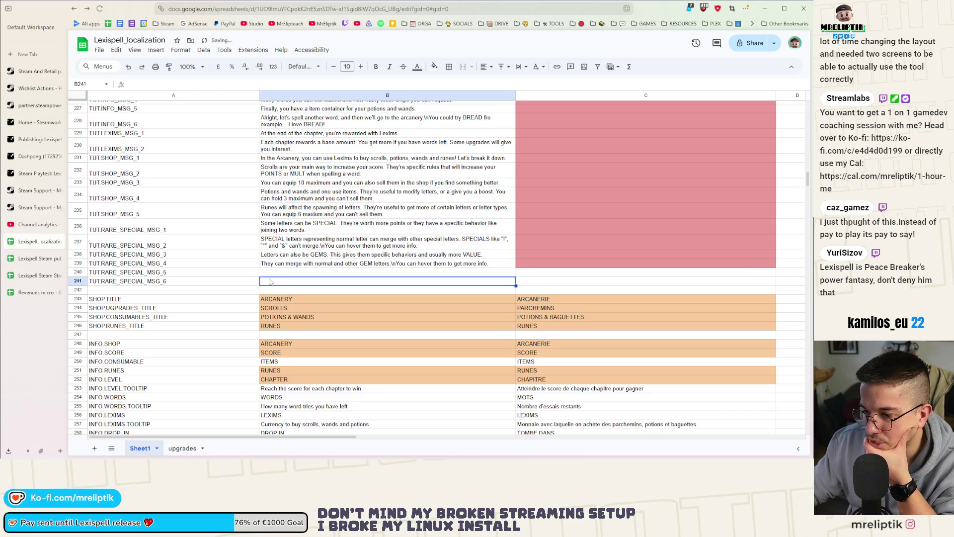
pyautogui.click(177, 275)
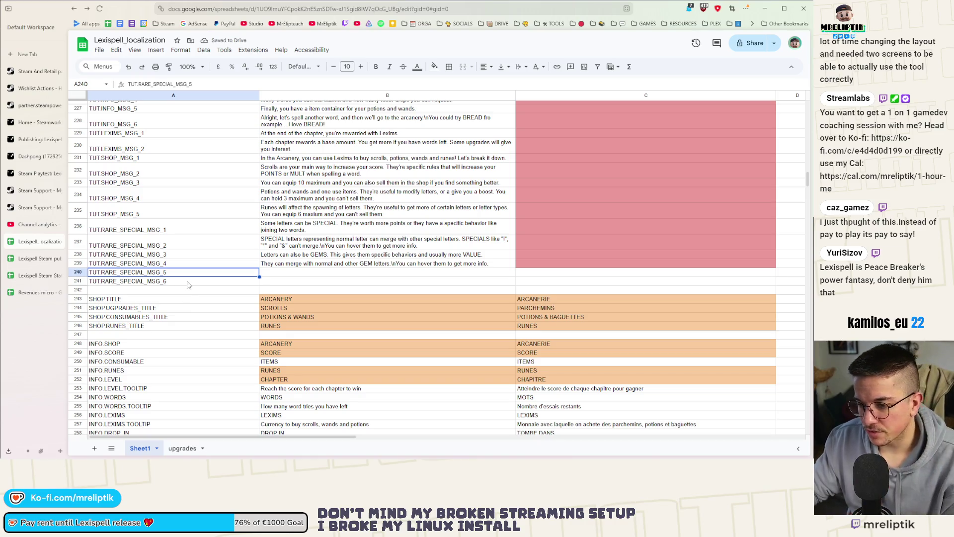
pyautogui.keyDown('shift'); pyautogui.click(188, 284); pyautogui.keyUp('shift')
pyautogui.press('Delete')
pyautogui.click(174, 284)
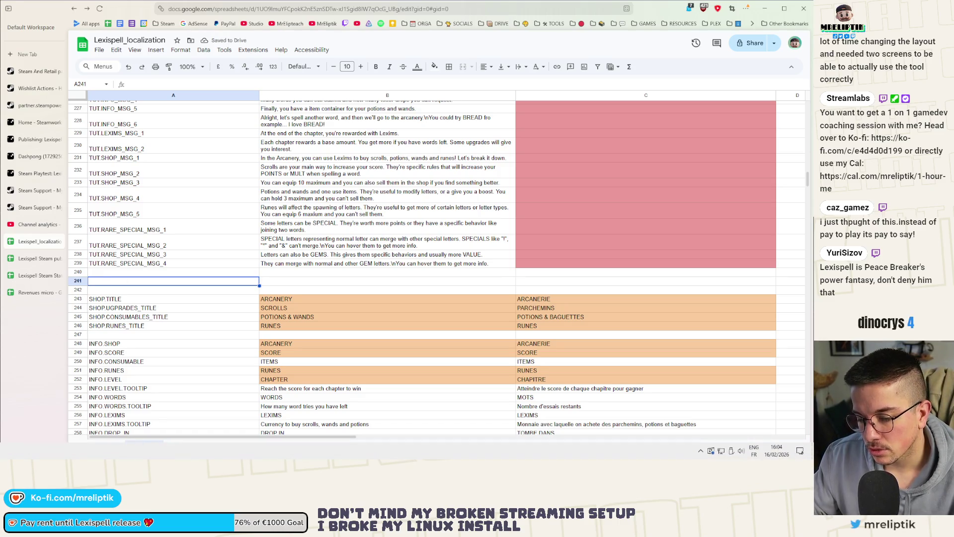
pyautogui.hotkey('alt', 'Tab')
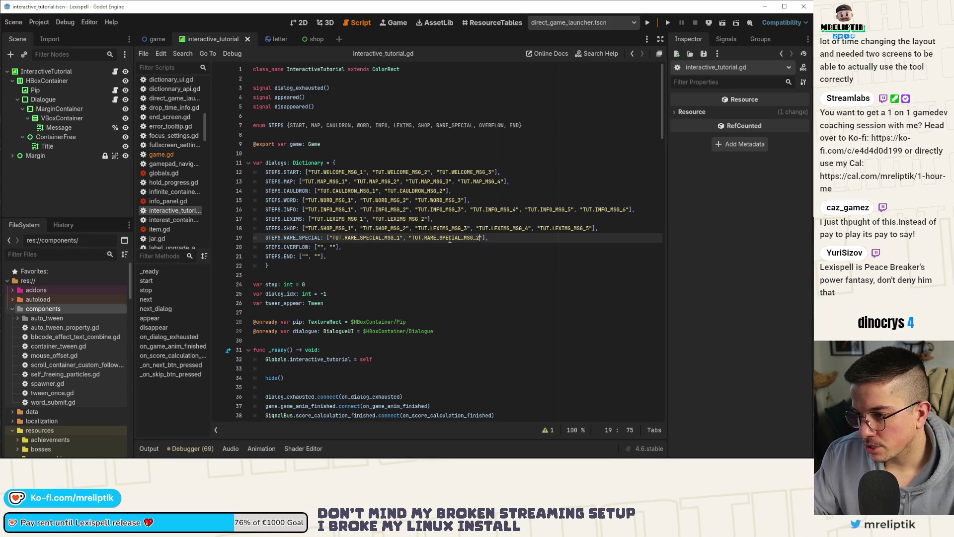
# Add TUT.RARE_SPECIAL_MSG_3 and MSG_4 to the RARE_SPECIAL key list on line 19 and save the script.
pyautogui.hotkey('ctrl', 'shift', 'Left')
pyautogui.hotkey('ctrl', 'shift', 'Right')
pyautogui.hotkey('ctrl', 'shift', 'Left')
pyautogui.hotkey('ctrl', 'shift', 'Left')
pyautogui.hotkey('ctrl', 'c')
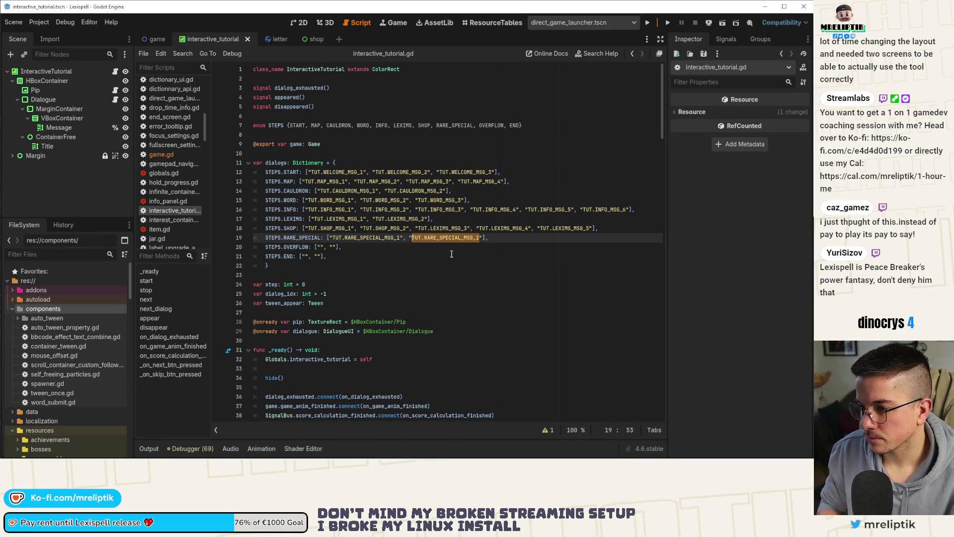
pyautogui.press('Right')
pyautogui.write(', "')
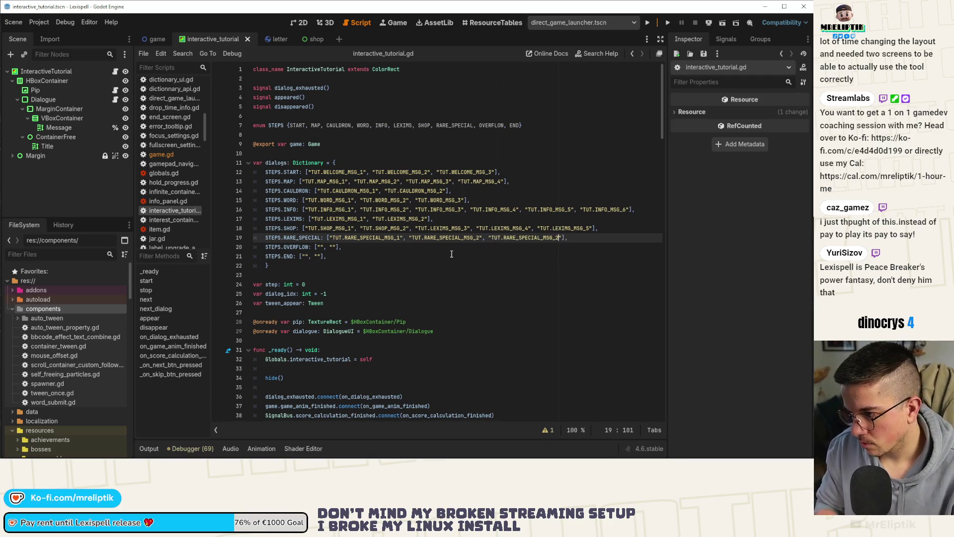
pyautogui.hotkey('ctrl', 'v')
pyautogui.press('BackSpace')
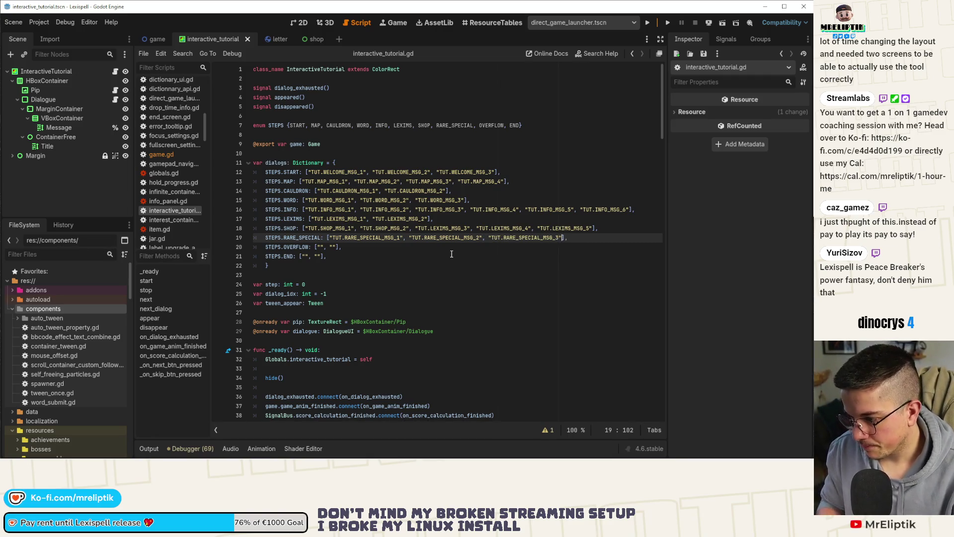
pyautogui.write('", "')
pyautogui.hotkey('ctrl', 'v')
pyautogui.press('BackSpace')
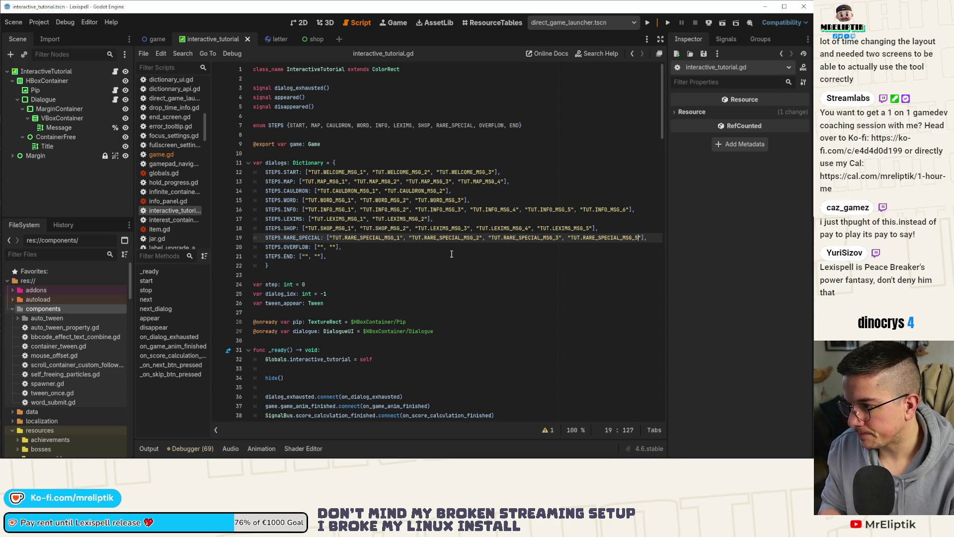
pyautogui.write('4')
pyautogui.press('ctrl+super+s')
pyautogui.press('Escape')
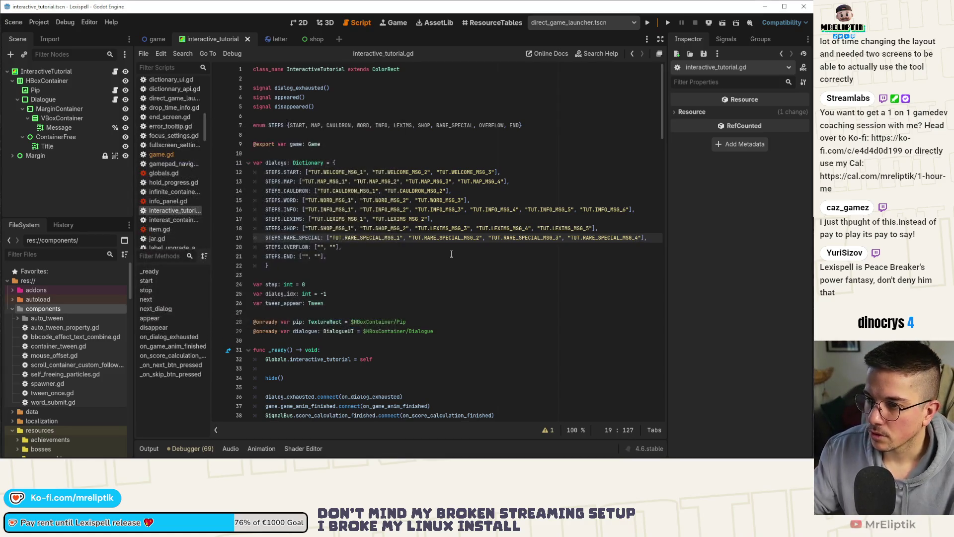
# Make TUT.OVERFLOW_MSG_1 the first OVERFLOW dialog key, copy it, and return to the localization spreadsheet.
pyautogui.click(342, 265)
pyautogui.click(342, 247)
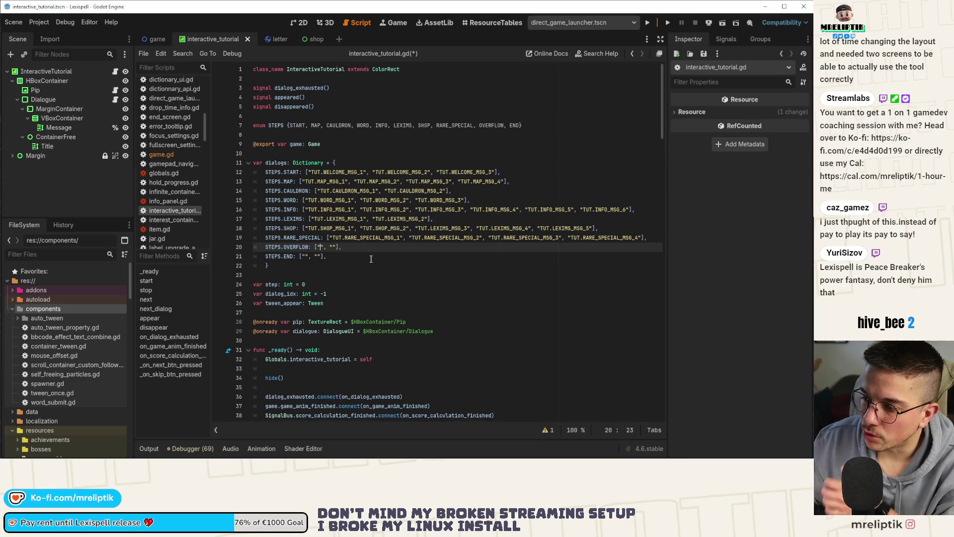
pyautogui.hotkey('ctrl', 'v')
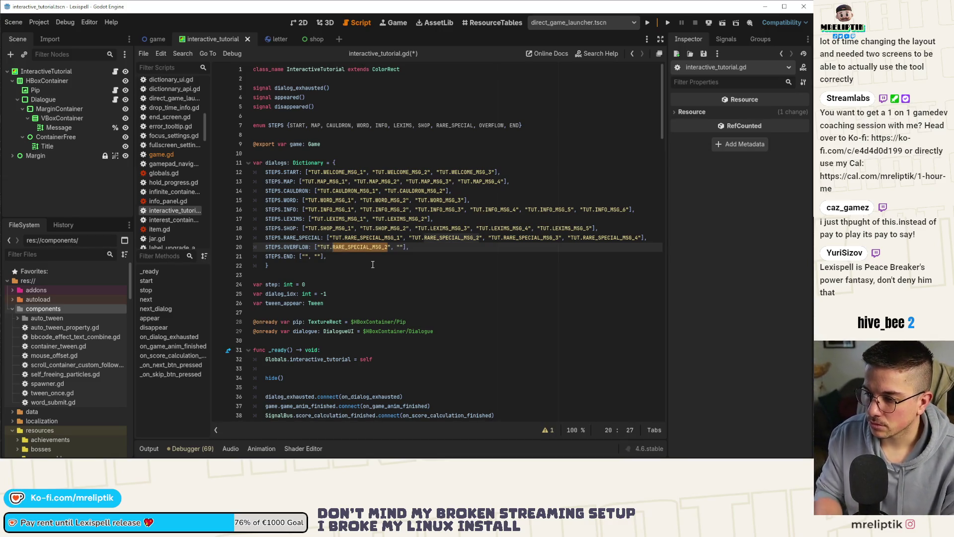
pyautogui.write('OW_')
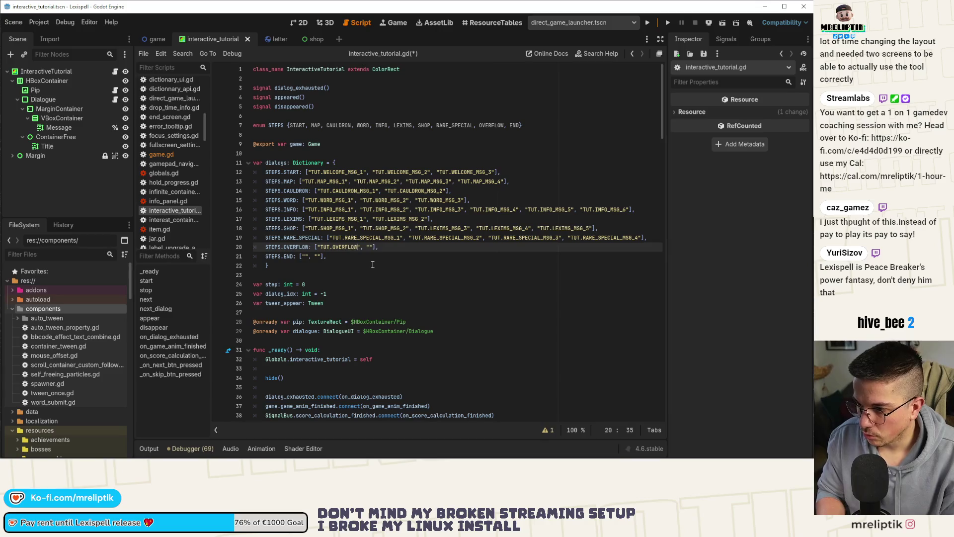
pyautogui.write('MSG_1')
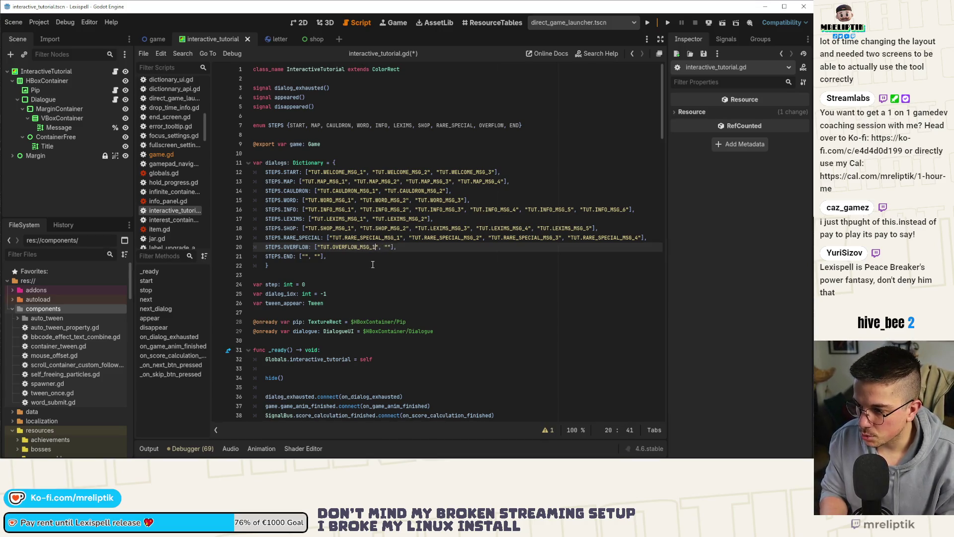
pyautogui.hotkey('ctrl', 'shift', 'Left')
pyautogui.hotkey('ctrl', 'shift', 'Left')
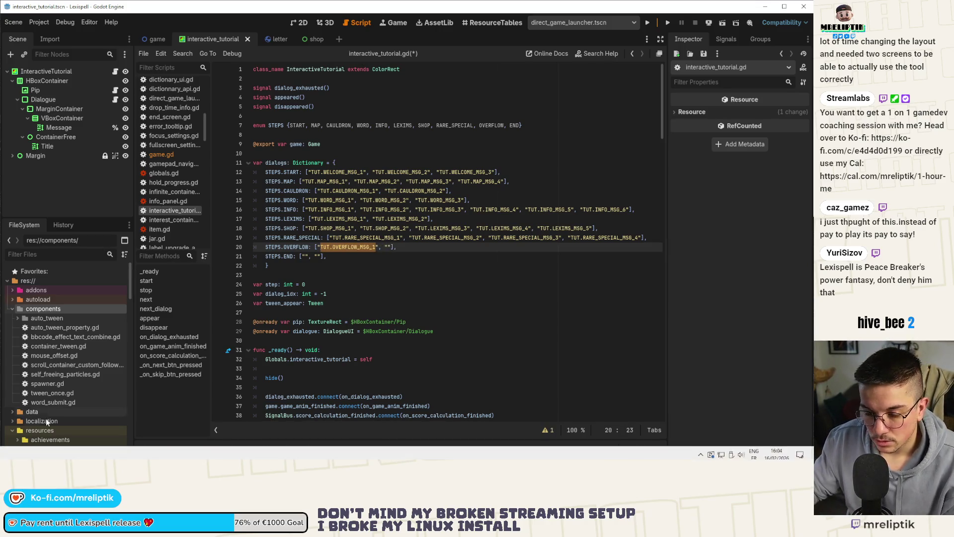
pyautogui.hotkey('alt', 'Tab')
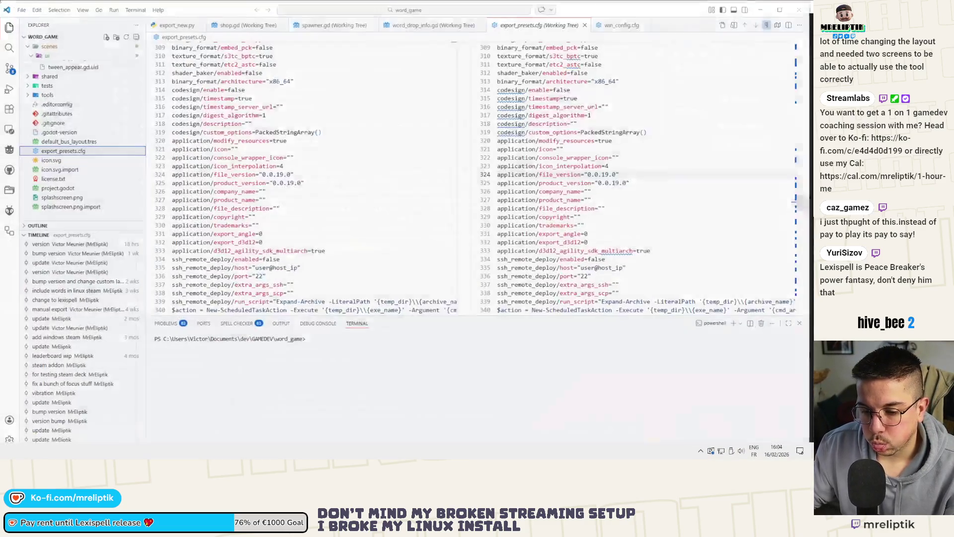
pyautogui.hotkey('alt', 'Tab')
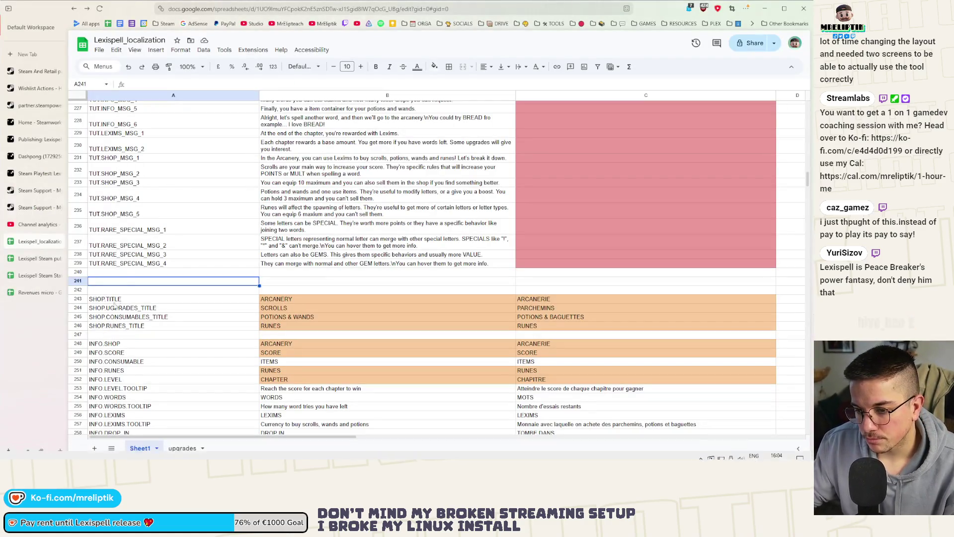
# Insert a blank row before the SHOP section and enter TUT.OVERFLOW_MSG_1 as row 240's key.
pyautogui.rightClick(124, 276)
pyautogui.click(154, 217)
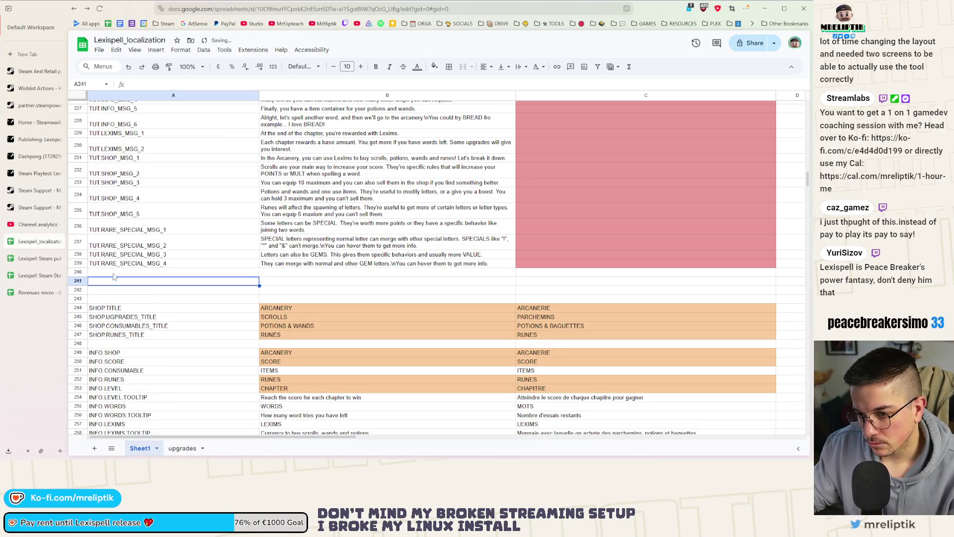
pyautogui.click(114, 273)
pyautogui.write('TUT.OVERFLOW_MSG_1')
pyautogui.press('Return')
# Fill the key down into row 241 and renumber it to TUT.OVERFLOW_MSG_2.
pyautogui.hotkey('shift', 'Up')
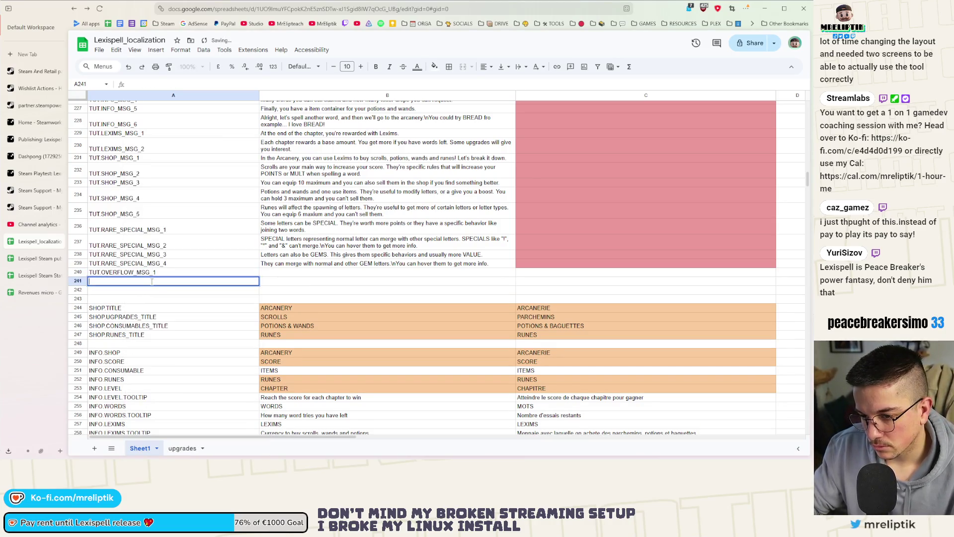
pyautogui.hotkey('ctrl', 'd')
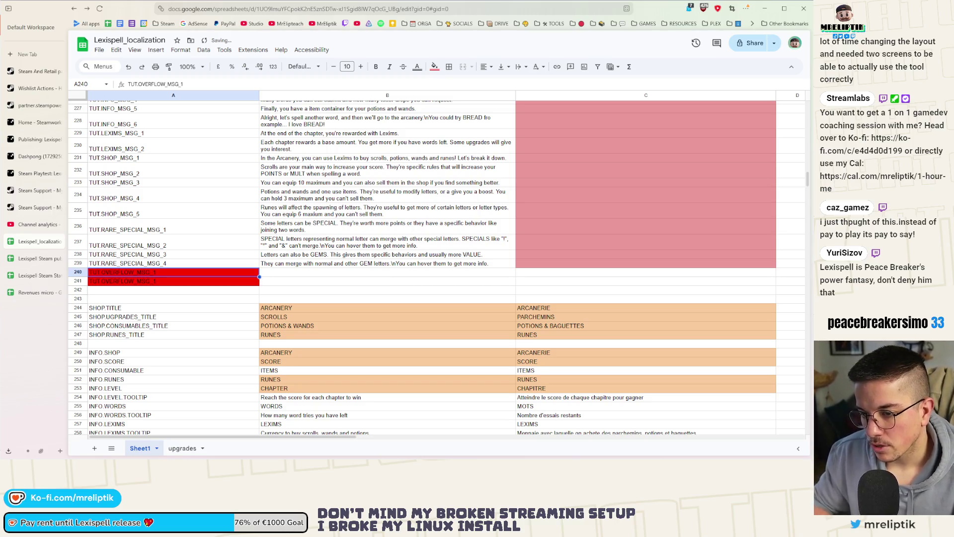
pyautogui.click(162, 280)
pyautogui.press('BackSpace')
pyautogui.write('2')
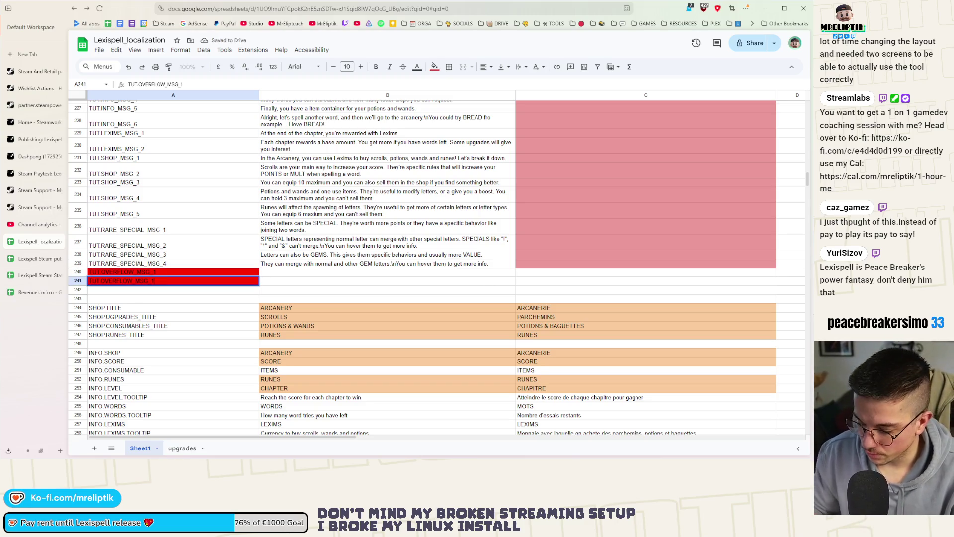
pyautogui.press('Return')
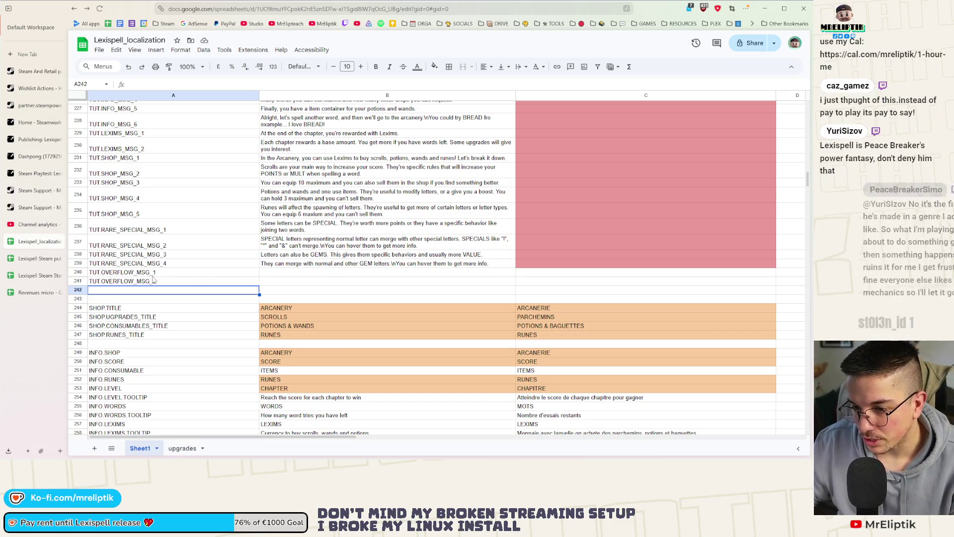
pyautogui.press('Up')
pyautogui.press('Up')
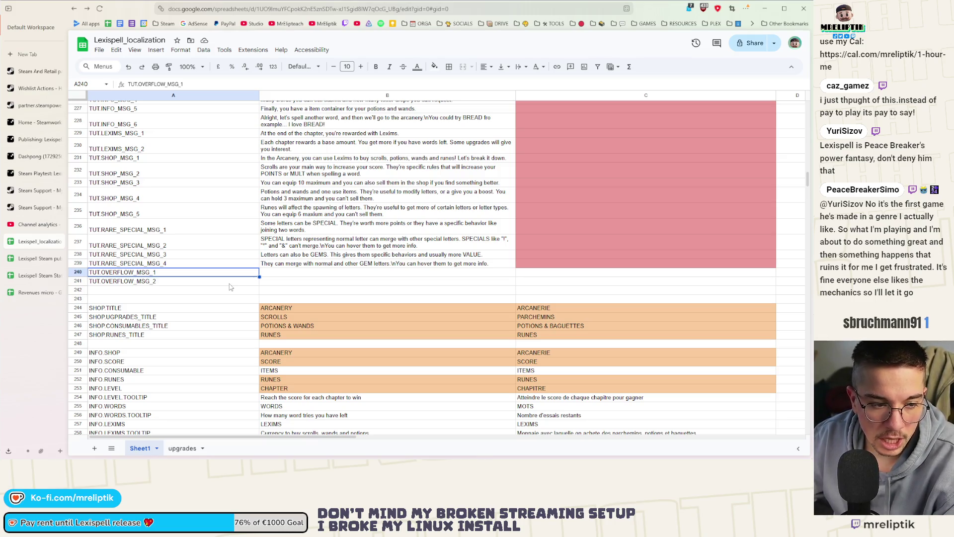
# Move into the TUT.OVERFLOW_MSG_1 English text cell, starting and abandoning a few edits.
pyautogui.click(287, 274)
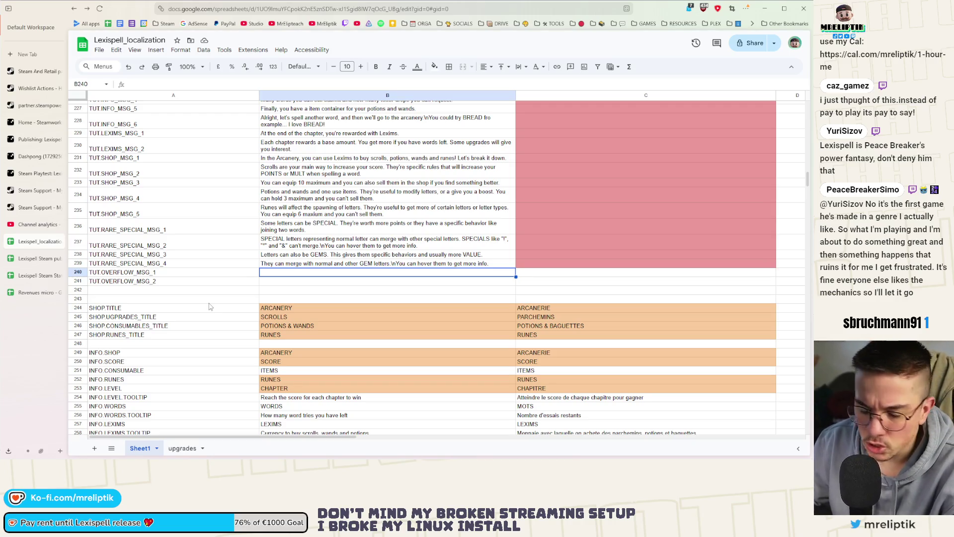
pyautogui.press('Return')
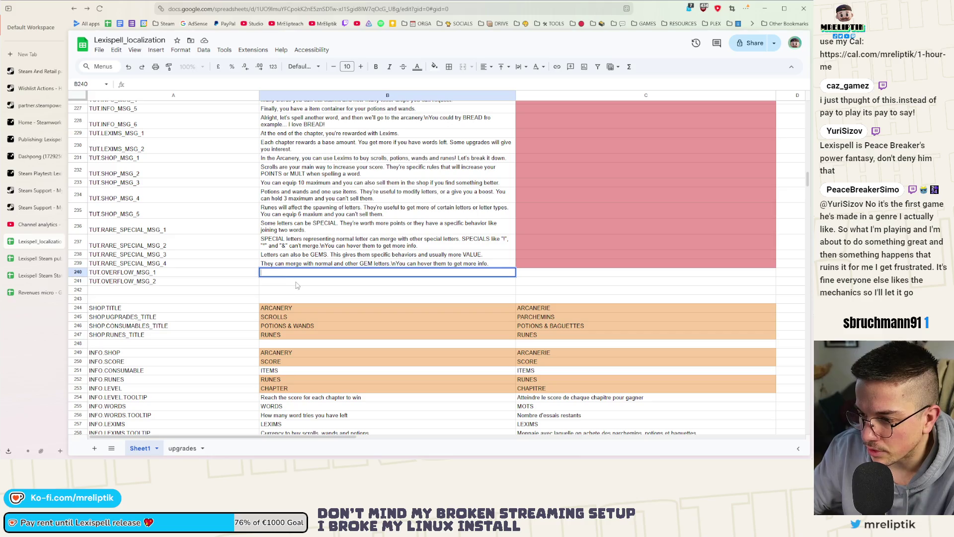
pyautogui.press('Return')
pyautogui.click(284, 275)
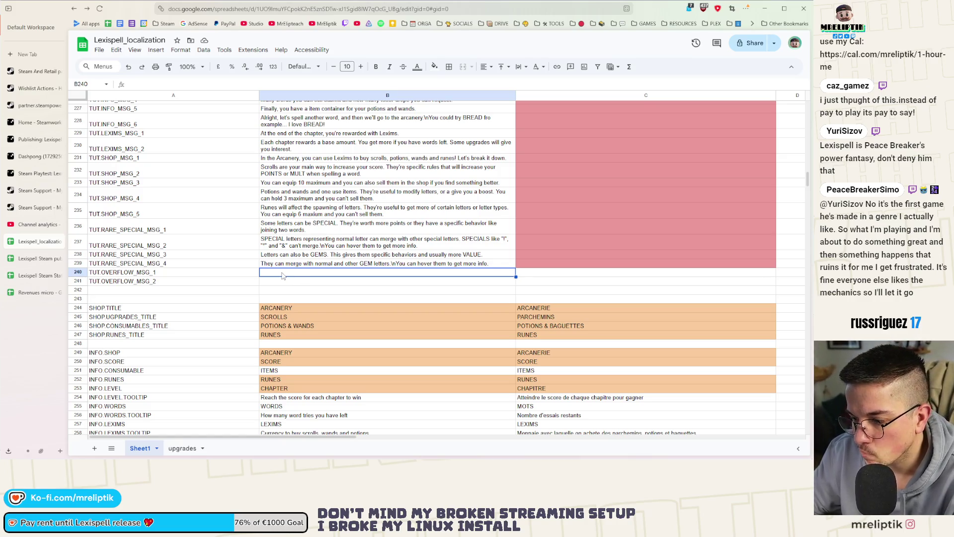
pyautogui.doubleClick(283, 273)
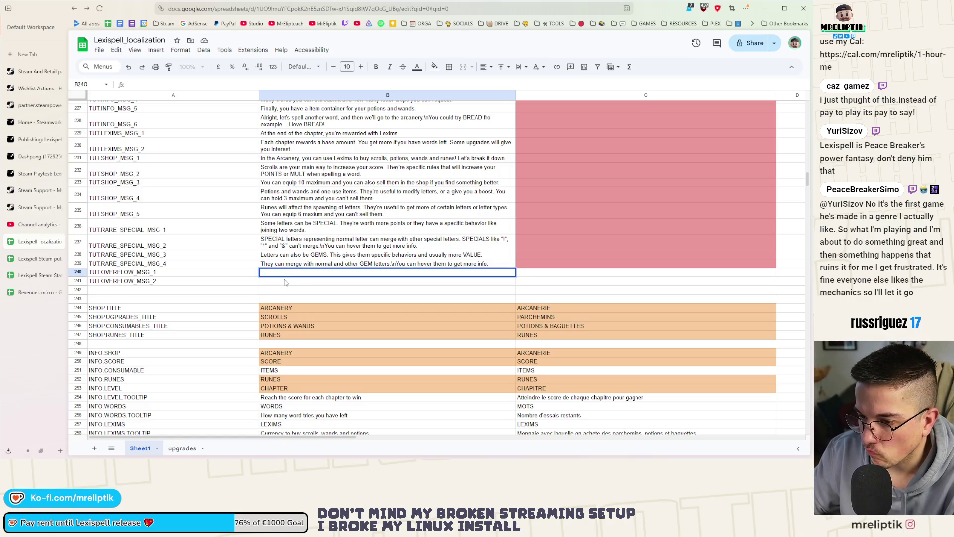
pyautogui.click(284, 282)
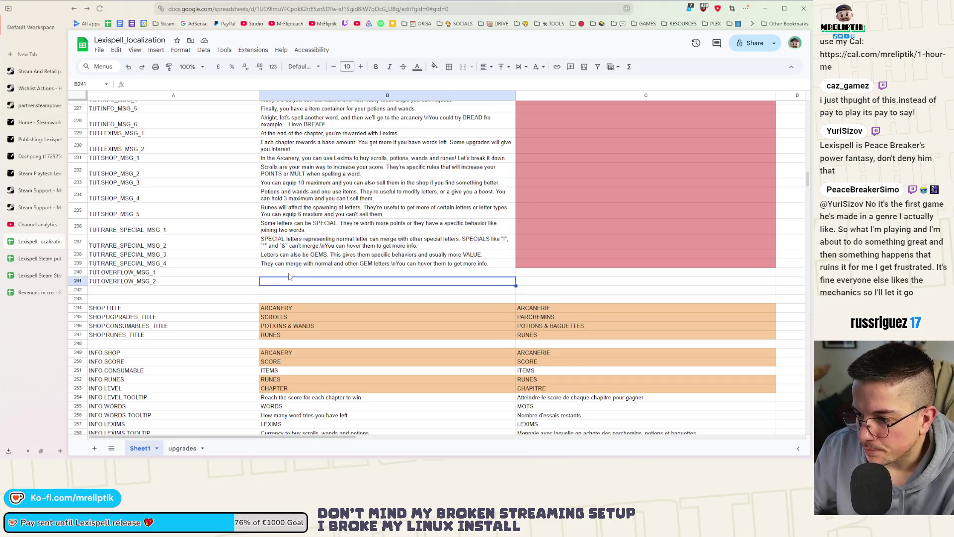
pyautogui.doubleClick(290, 273)
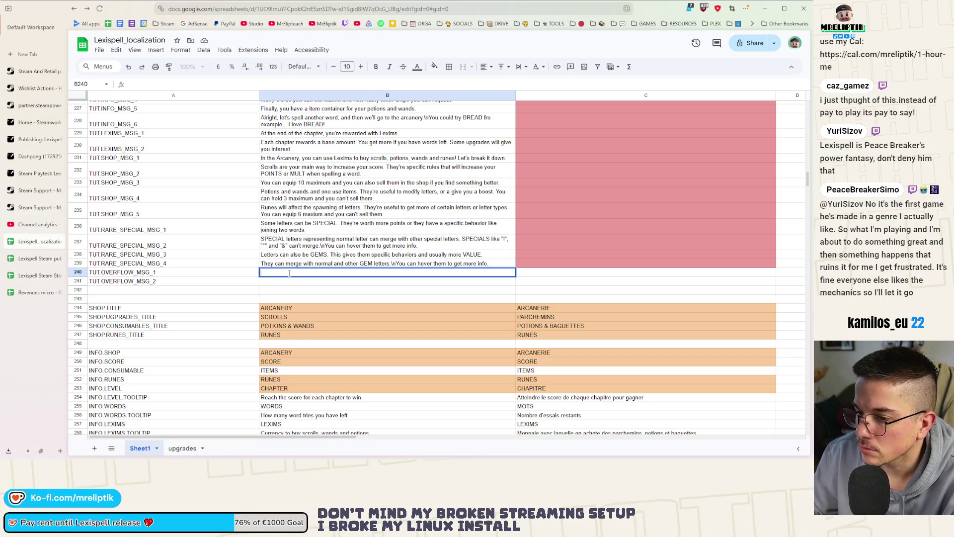
pyautogui.press('Escape')
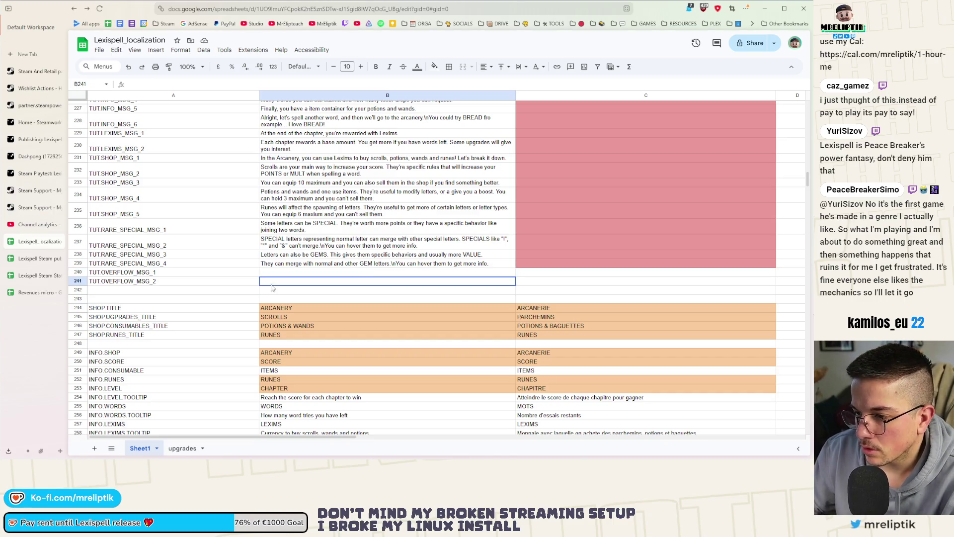
# Write the overflow text: if the cauldron overflows you have 10 seconds to spell a word, else the game ends.
pyautogui.doubleClick(281, 274)
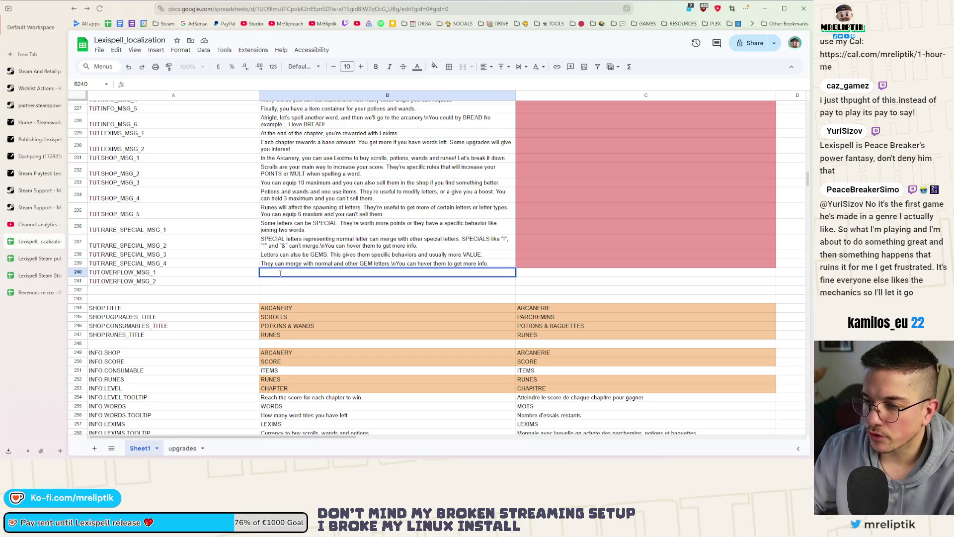
pyautogui.write('If')
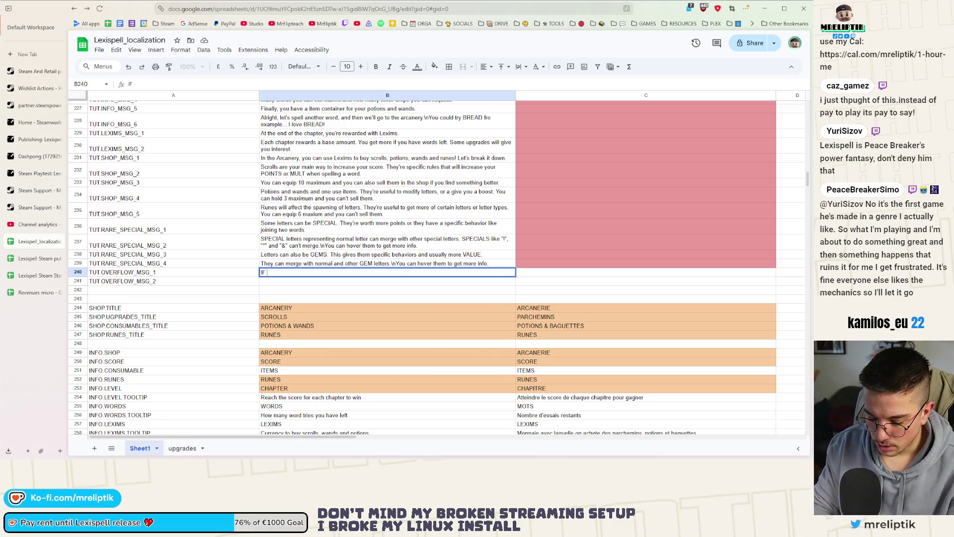
pyautogui.write(' the')
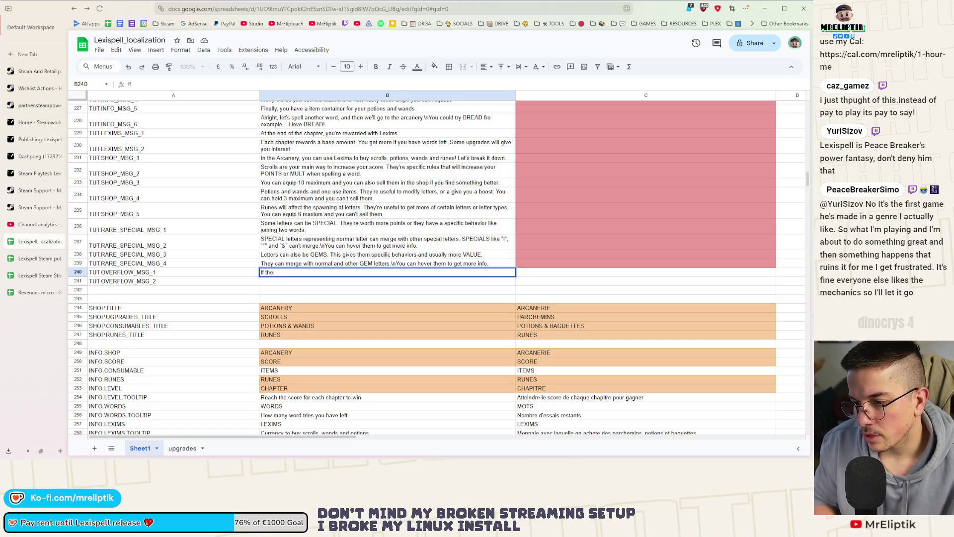
pyautogui.write(' cauldro')
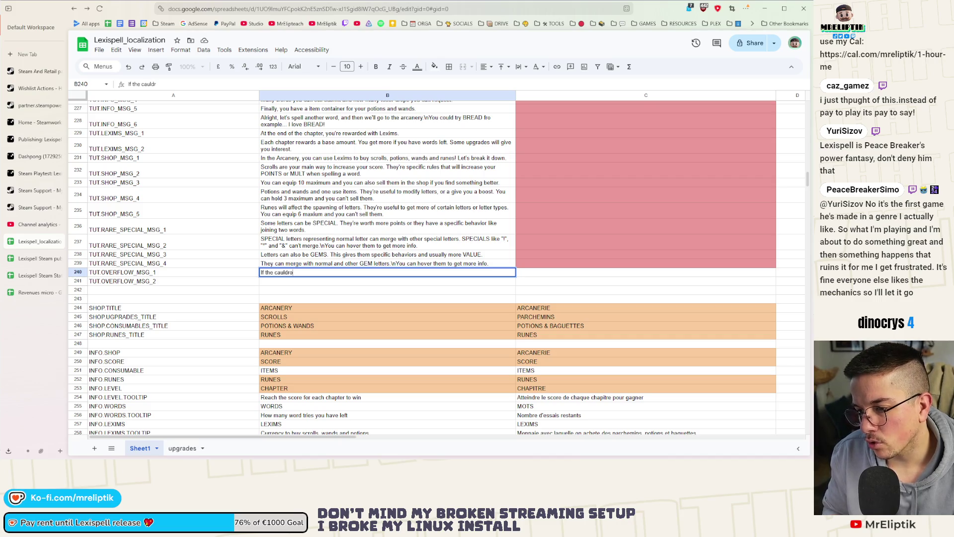
pyautogui.write('n overflows,')
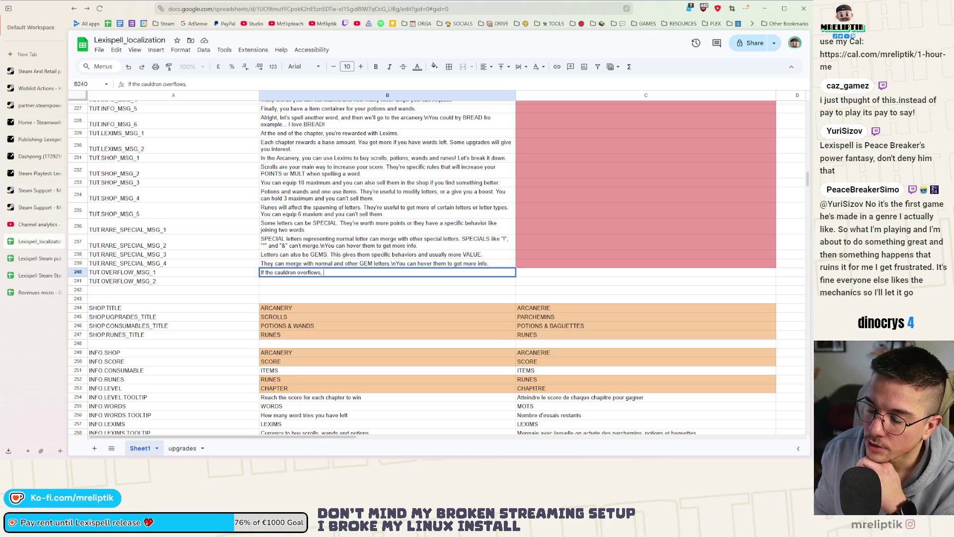
pyautogui.write('you have')
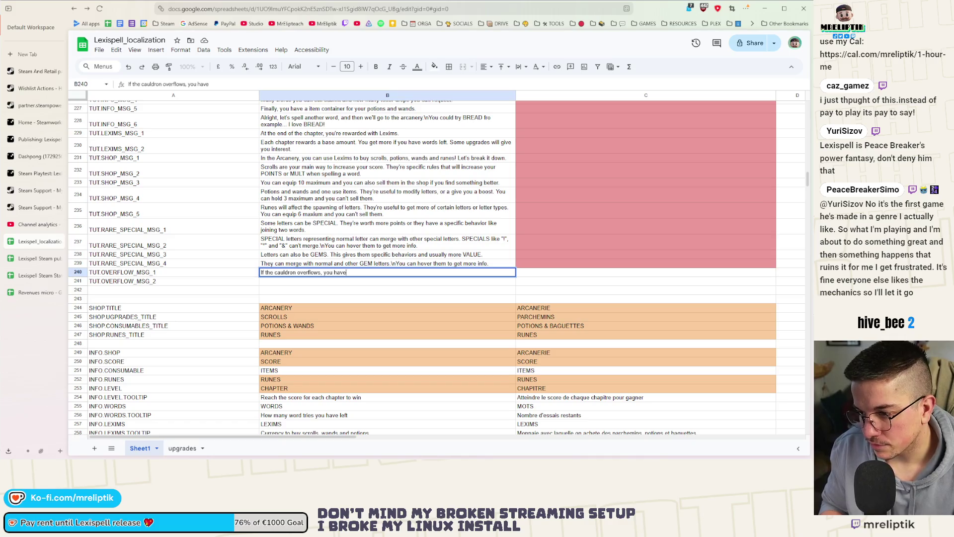
pyautogui.write(' 10seconds to')
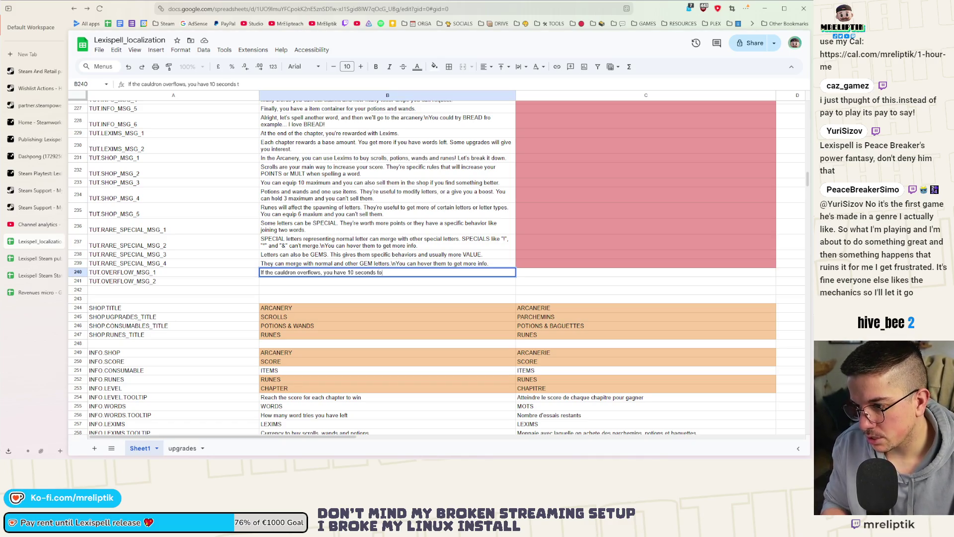
pyautogui.write('wi')
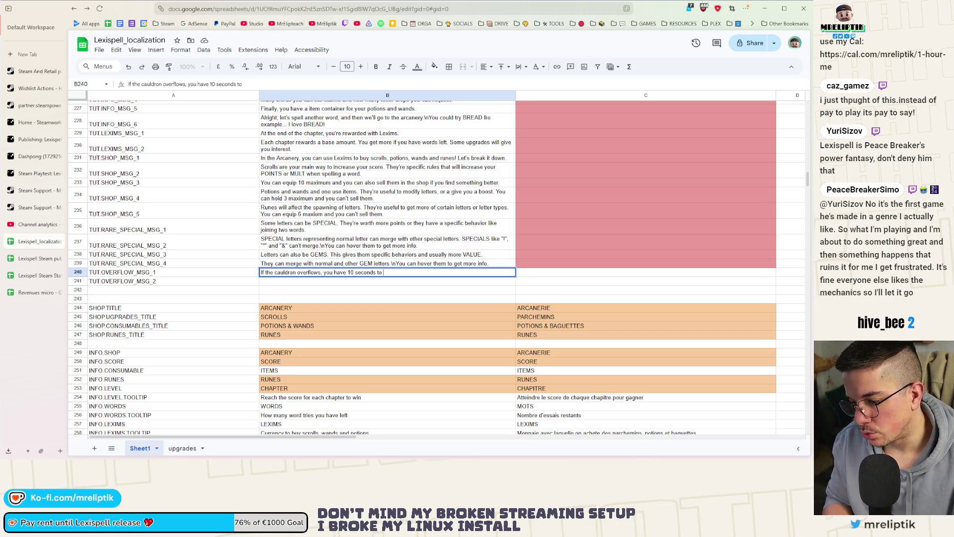
pyautogui.write(' spell a word')
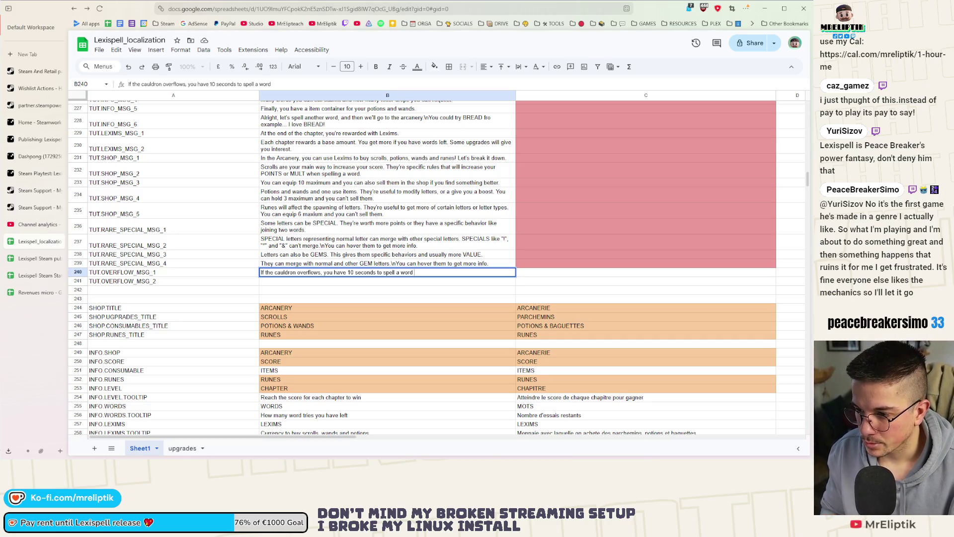
pyautogui.write(' to reduce the overflow.')
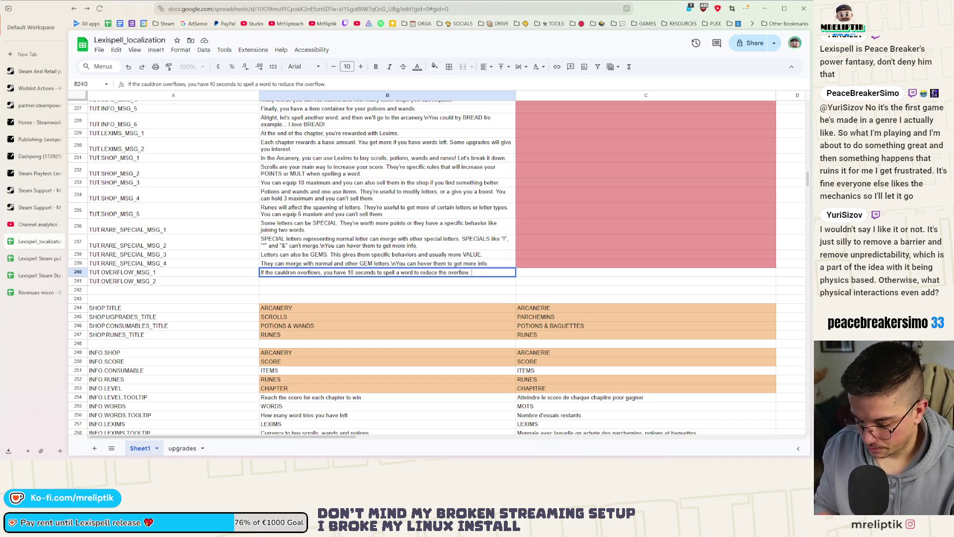
pyautogui.write('If y')
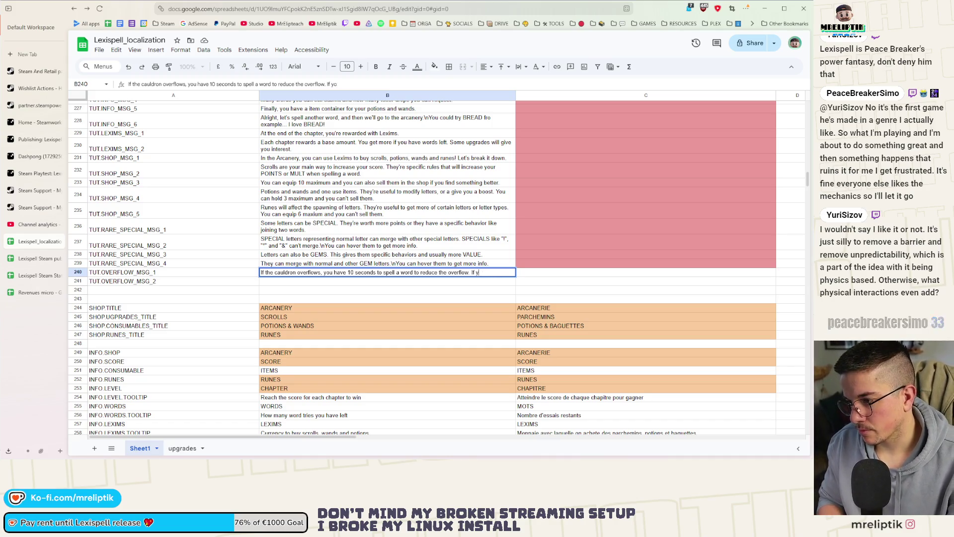
pyautogui.press('BackSpace')
pyautogui.press('BackSpace')
pyautogui.press('BackSpace')
pyautogui.press('BackSpace')
pyautogui.write('The game ends')
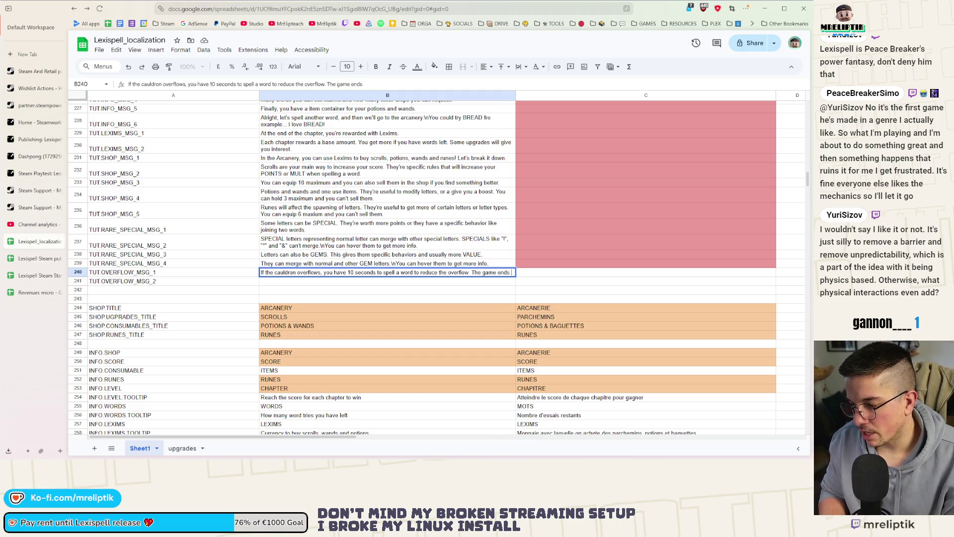
pyautogui.write(" if you don't")
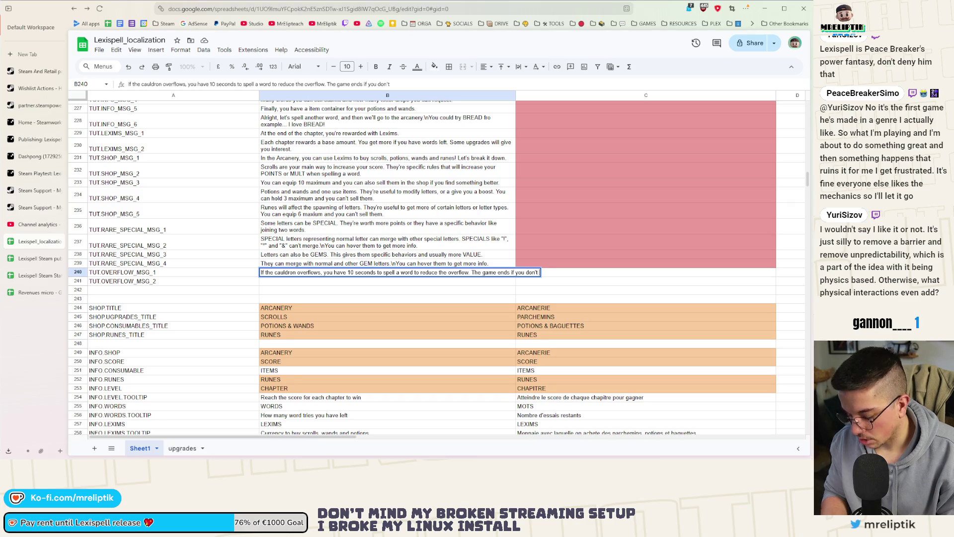
pyautogui.write('manage.')
pyautogui.press('Return')
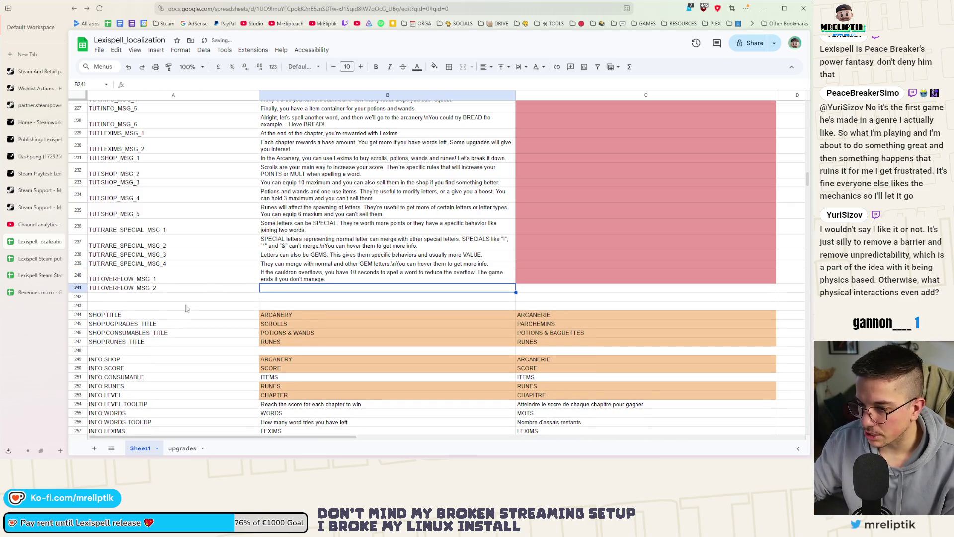
pyautogui.press('Left')
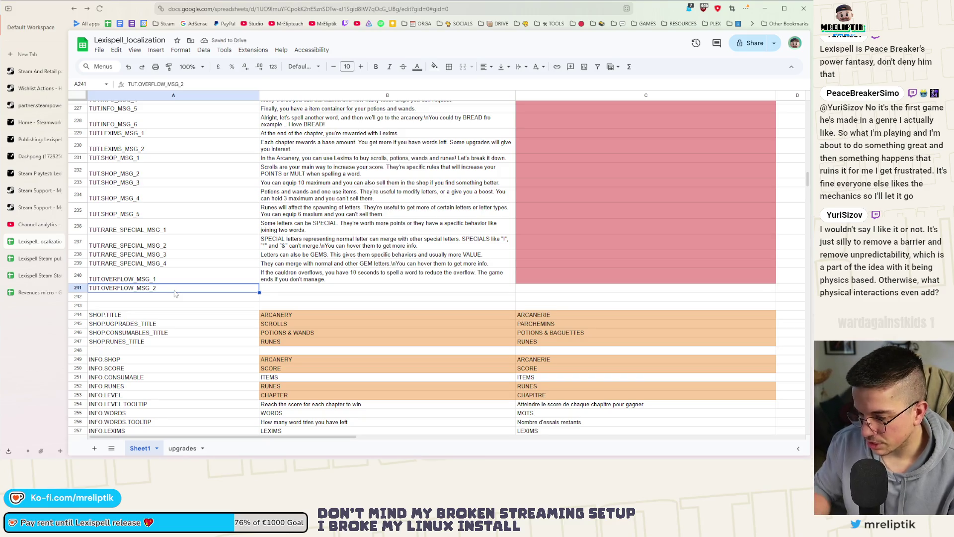
# Replace row 241's key with a copy of TUT.OVERFLOW_MSG_1 and strip OVERFLOW so it reads TUT.MSG_1.
pyautogui.press('Delete')
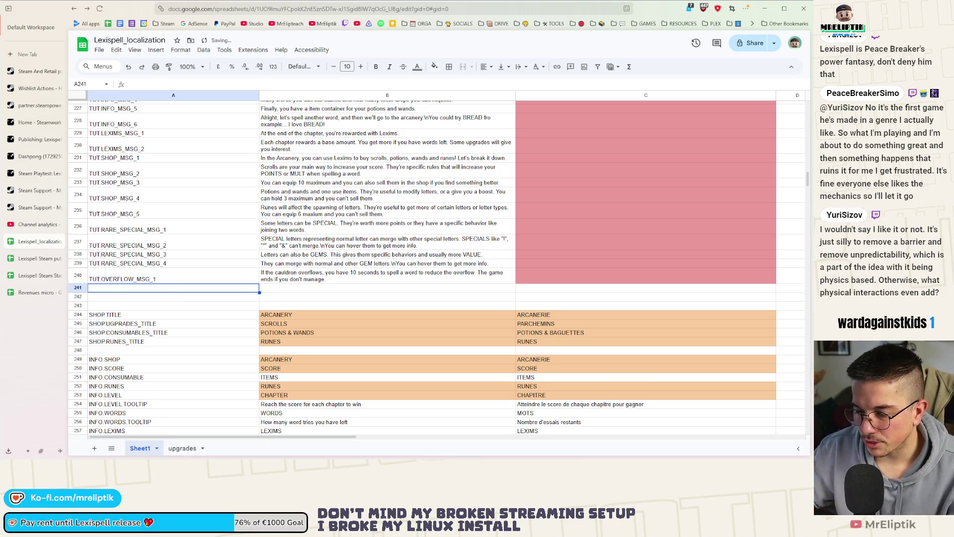
pyautogui.click(164, 279)
pyautogui.hotkey('ctrl', 'c')
pyautogui.click(162, 289)
pyautogui.hotkey('ctrl', 'v')
pyautogui.click(162, 290)
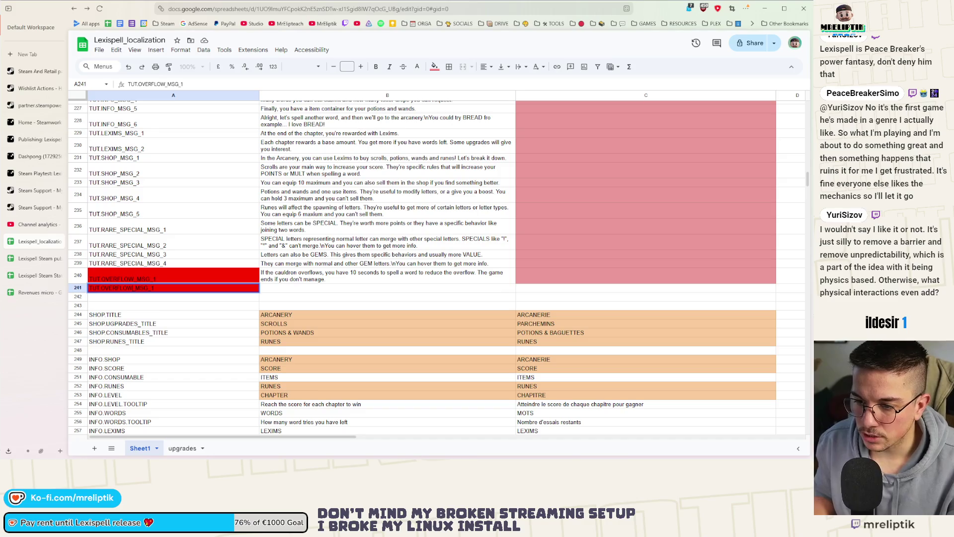
pyautogui.press('BackSpace')
pyautogui.press('BackSpace')
pyautogui.press('BackSpace')
pyautogui.press('BackSpace')
pyautogui.press('BackSpace')
pyautogui.press('BackSpace')
pyautogui.press('BackSpace')
pyautogui.press('BackSpace')
pyautogui.press('BackSpace')
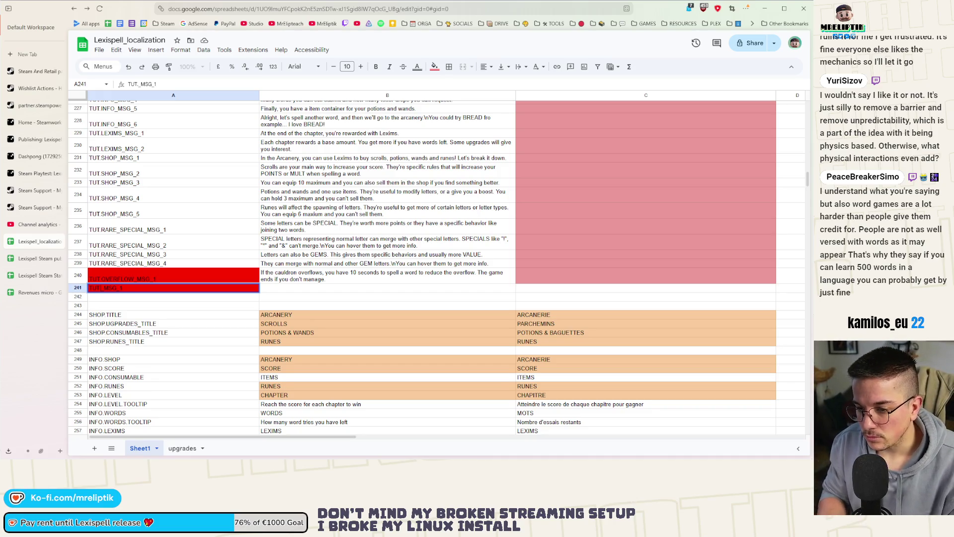
pyautogui.write('END_')
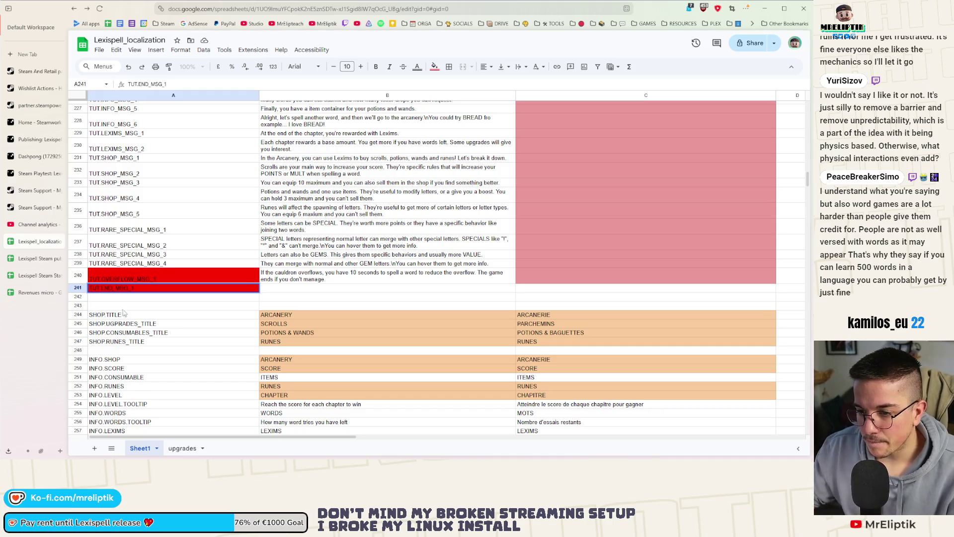
# Commit row 241's key as TUT.END_MSG_1 and select its still-empty English text cell.
pyautogui.press('Return')
pyautogui.click(288, 291)
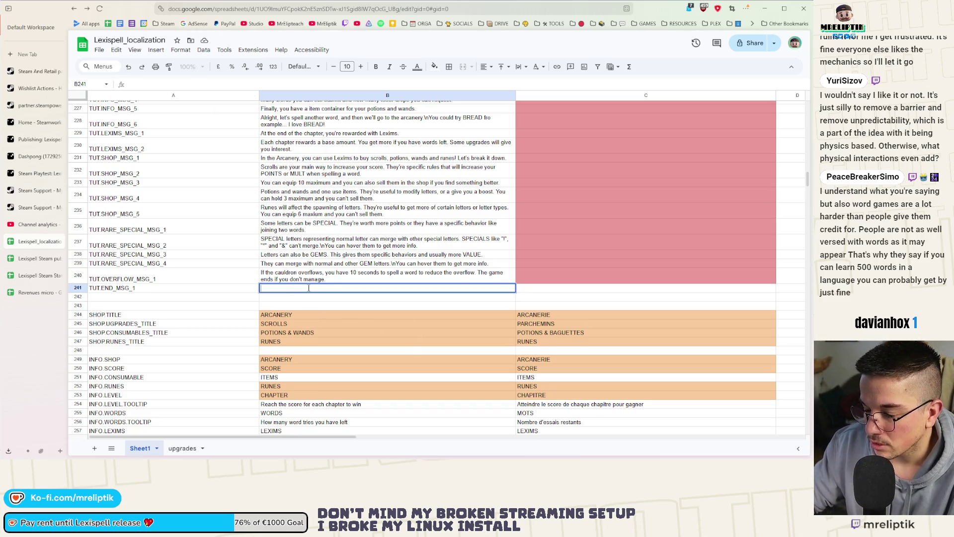
pyautogui.click(271, 298)
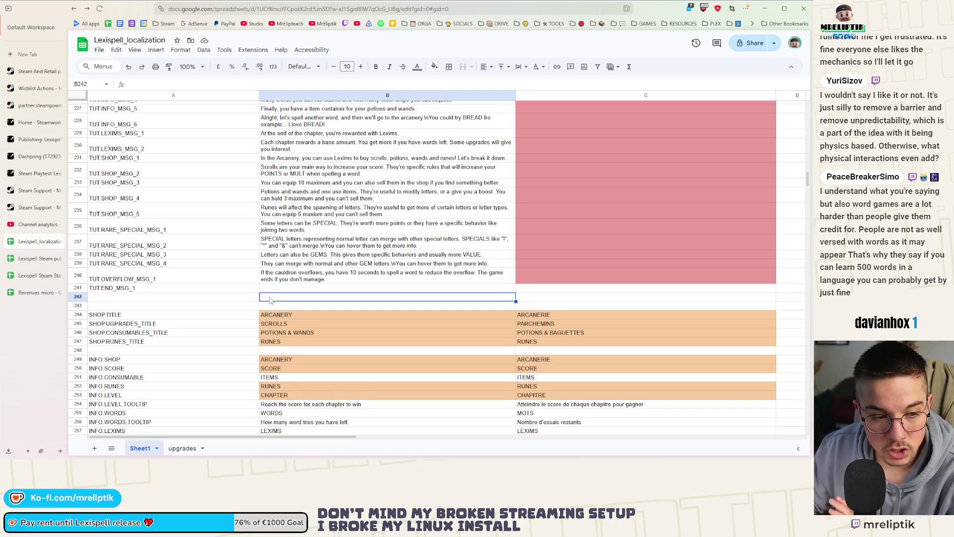
pyautogui.click(270, 292)
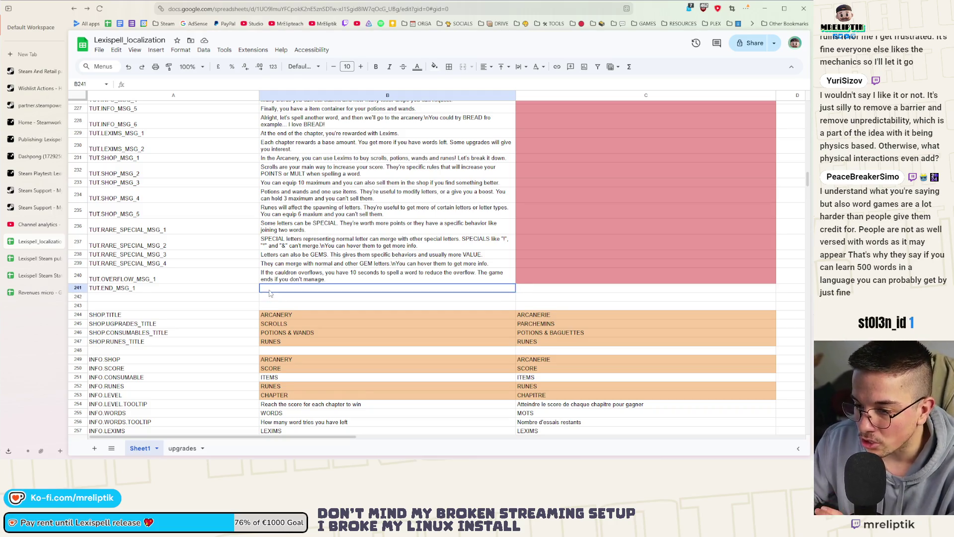
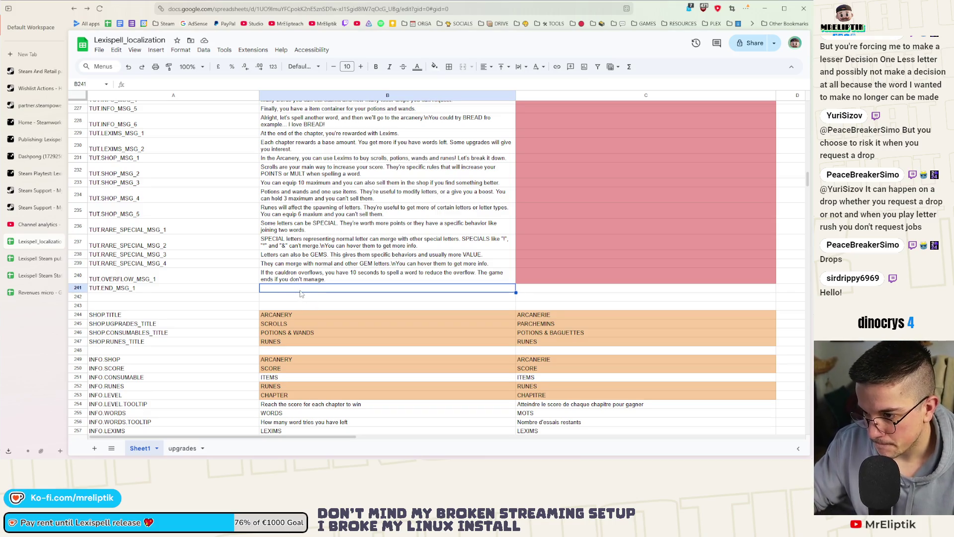
# Write TUT.END_MSG_1's English 'Phew…' closing message with a \n break in cell B241.
pyautogui.doubleClick(300, 293)
pyautogui.write('Pffi')
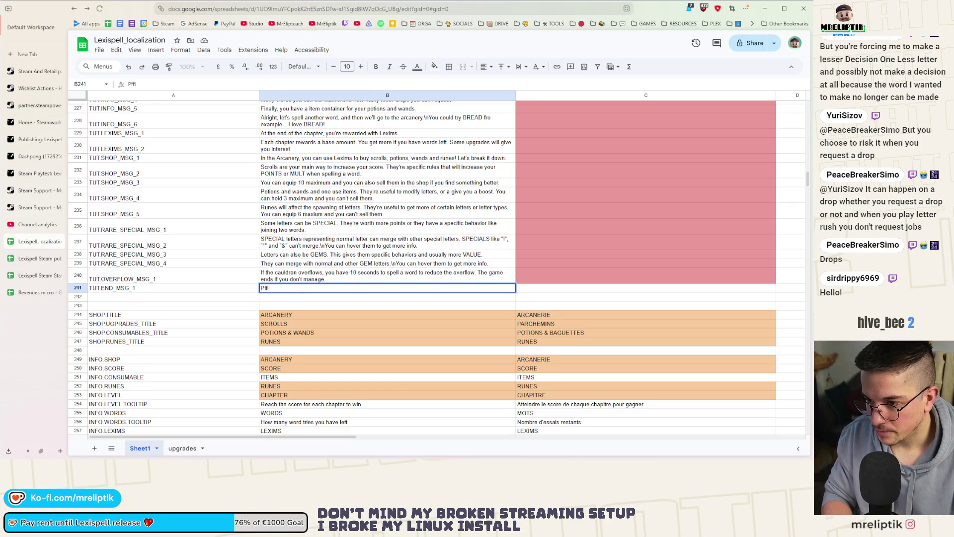
pyautogui.write('Pfff')
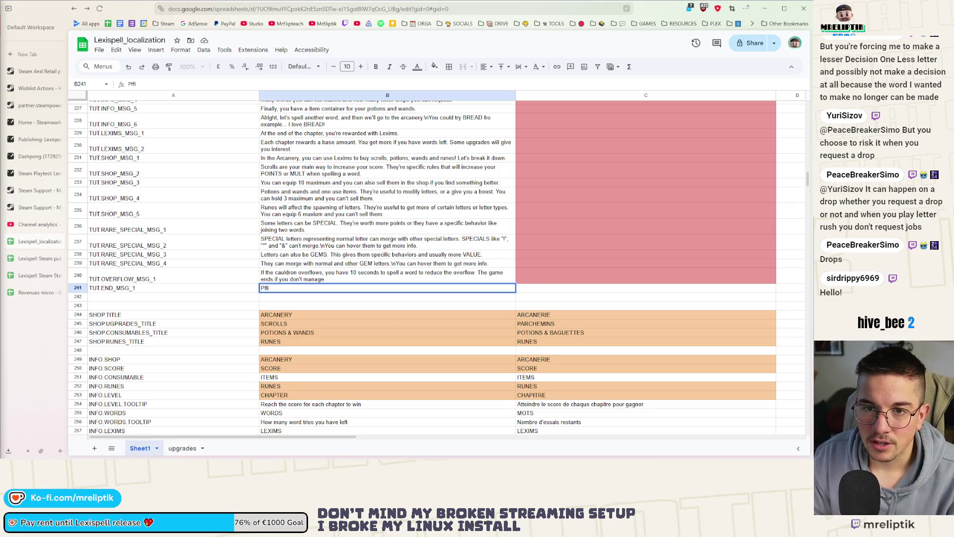
pyautogui.press('Return')
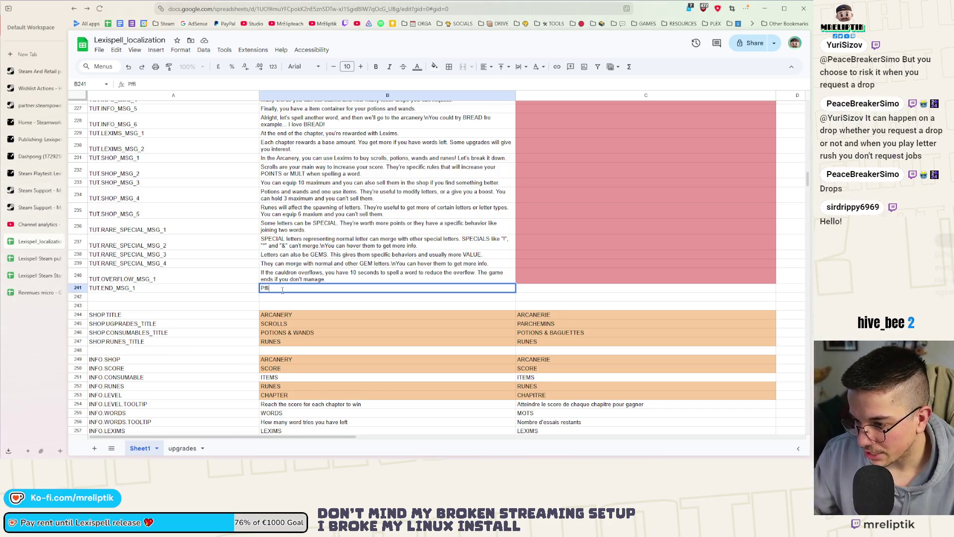
pyautogui.press('BackSpace')
pyautogui.press('BackSpace')
pyautogui.press('BackSpace')
pyautogui.write('hew')
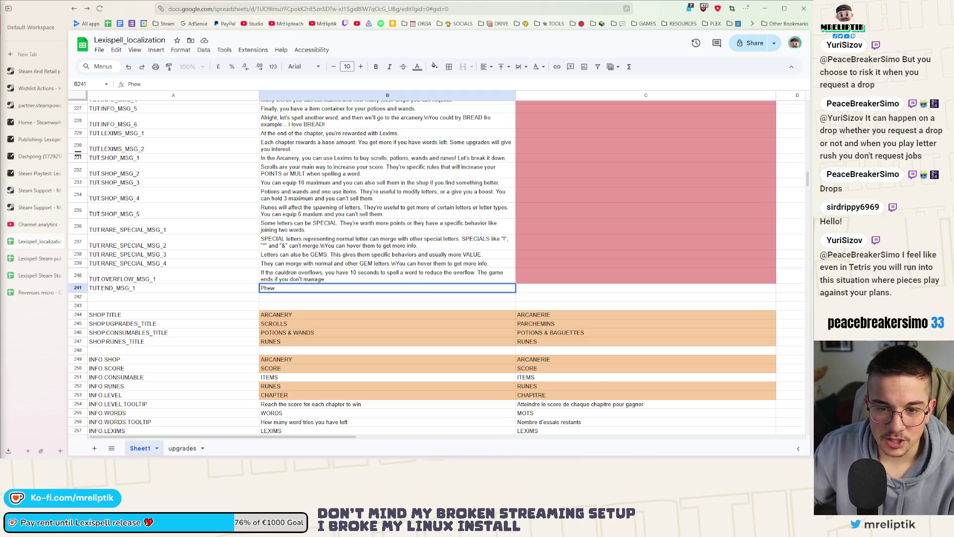
pyautogui.press('Return')
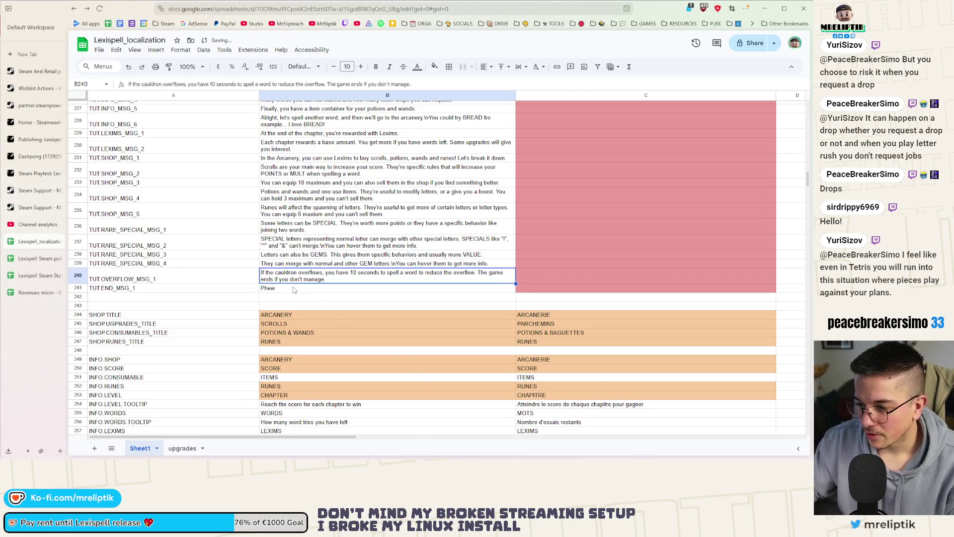
pyautogui.click(293, 288)
pyautogui.write(', that was')
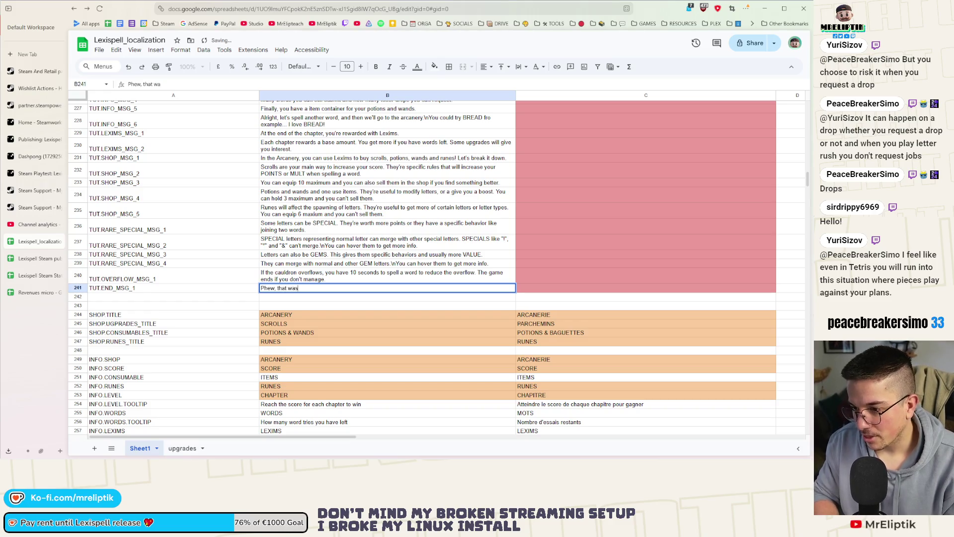
pyautogui.write(' a lot!')
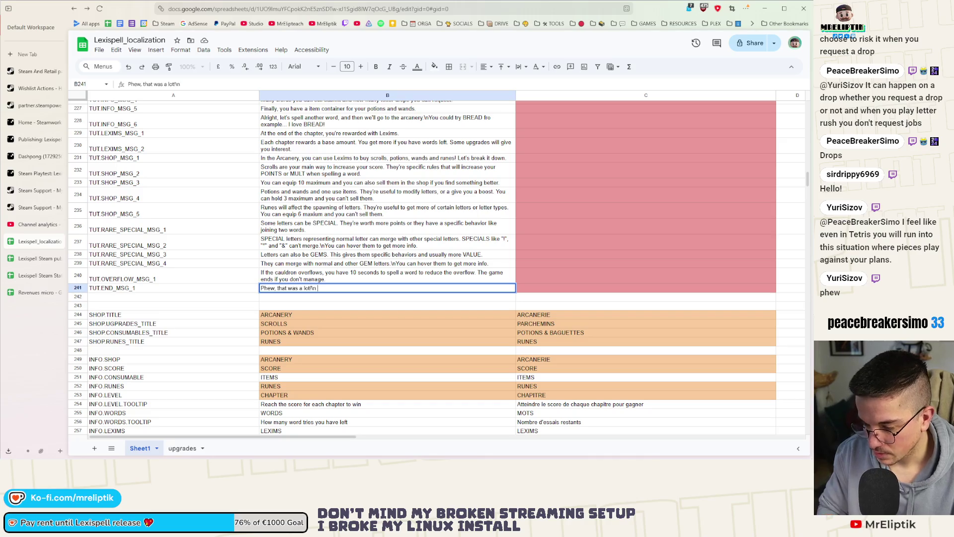
pyautogui.write(' I hope')
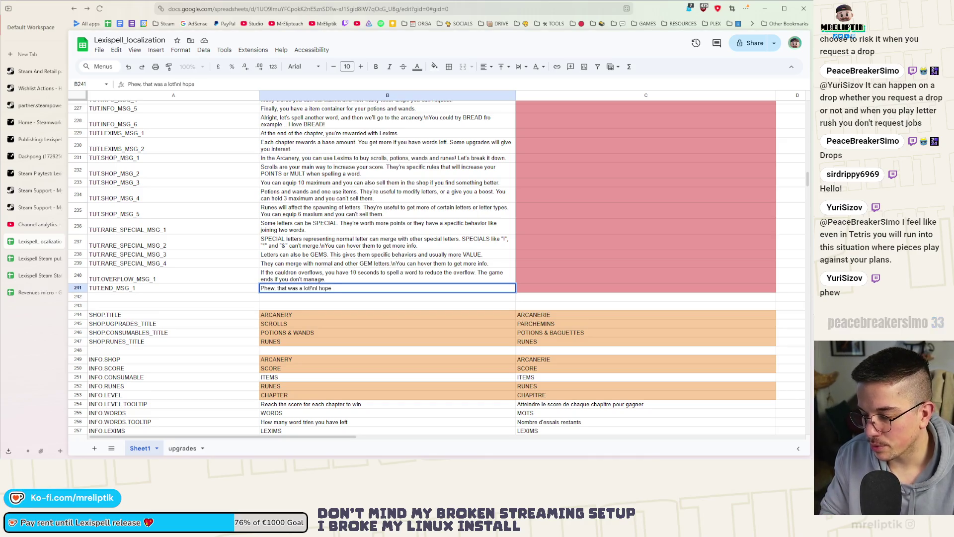
pyautogui.write(" I didn't y")
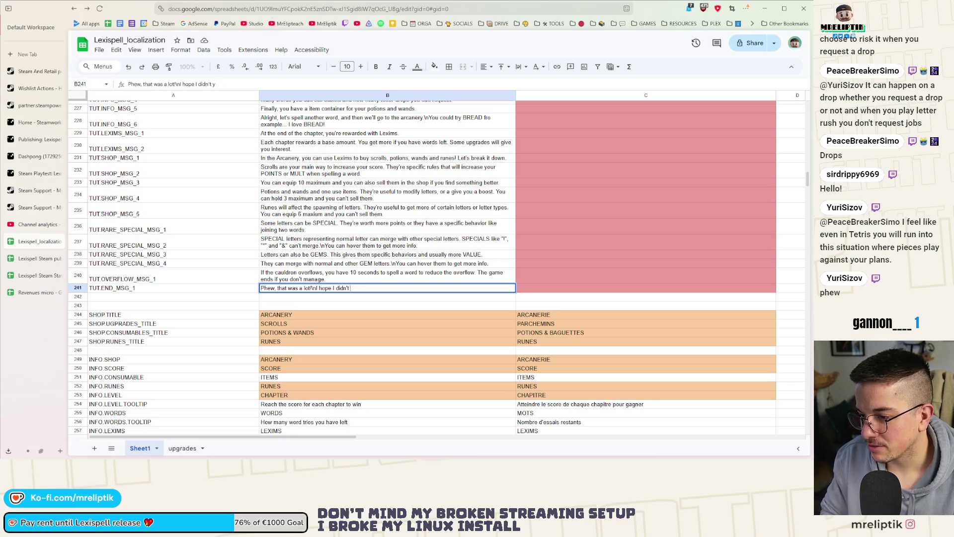
pyautogui.press('BackSpace')
pyautogui.write('lose you')
pyautogui.write('.')
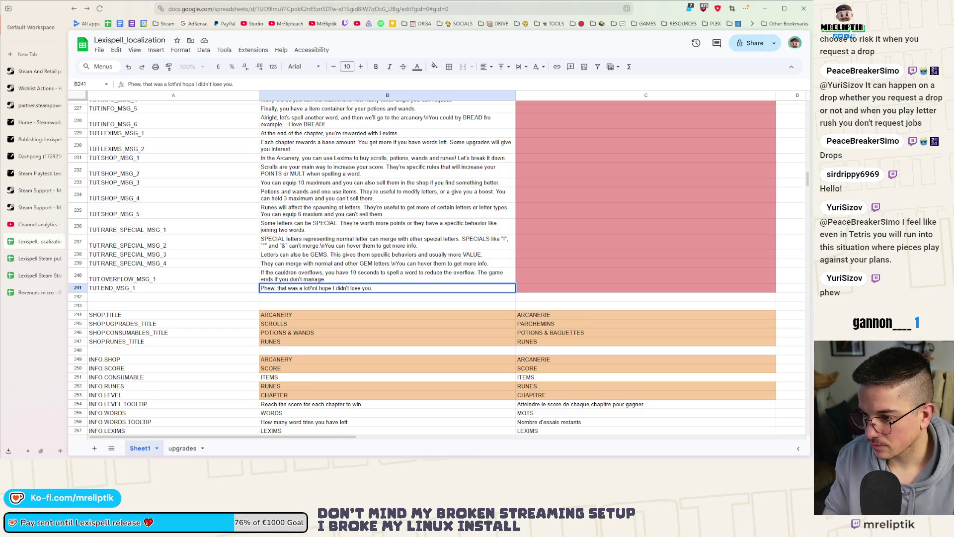
pyautogui.press('BackSpace')
pyautogui.press('BackSpace')
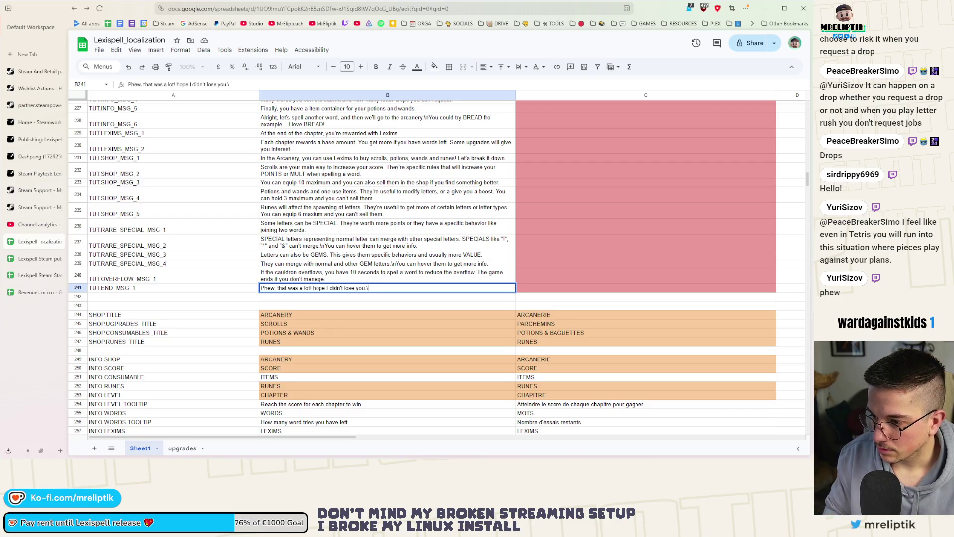
pyautogui.write("Don't worry, you'll have time to")
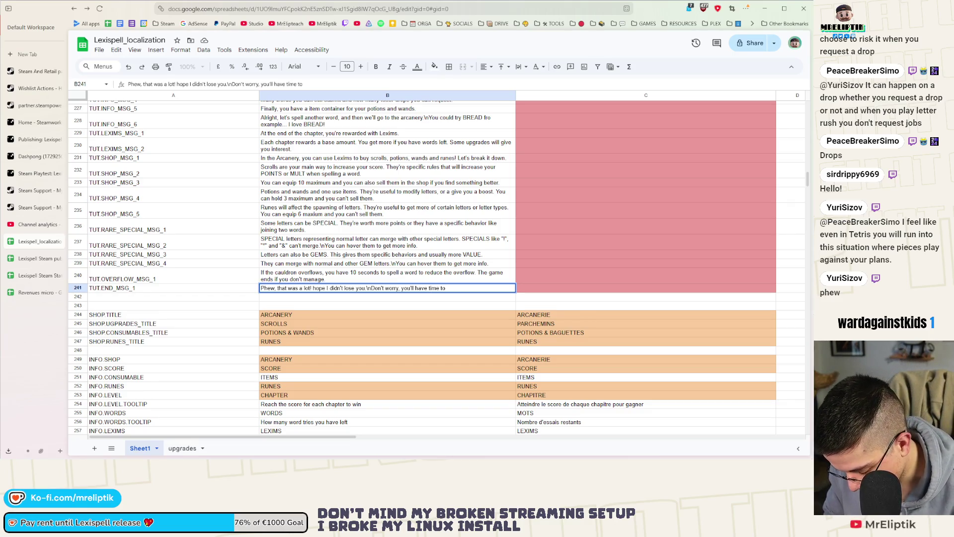
pyautogui.write('learn the nuances when p')
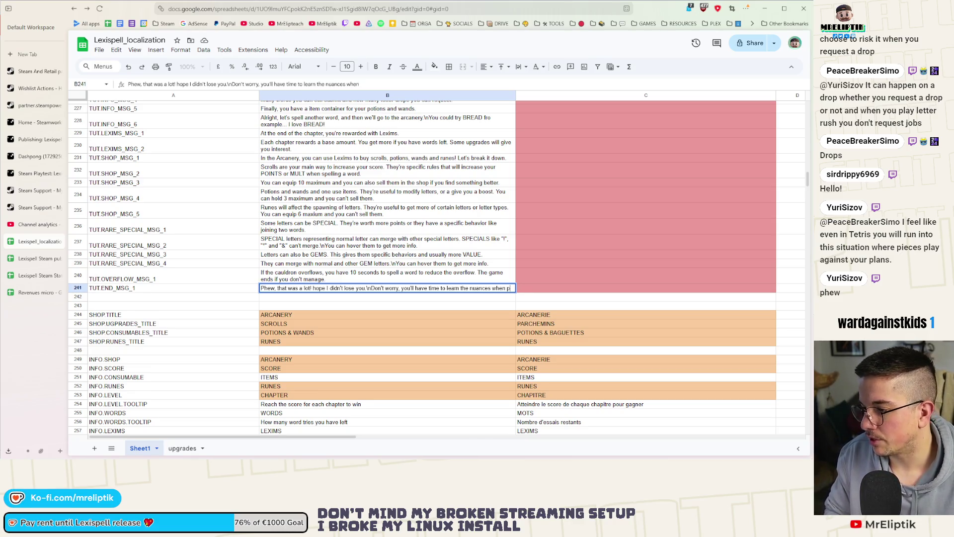
pyautogui.write('ly')
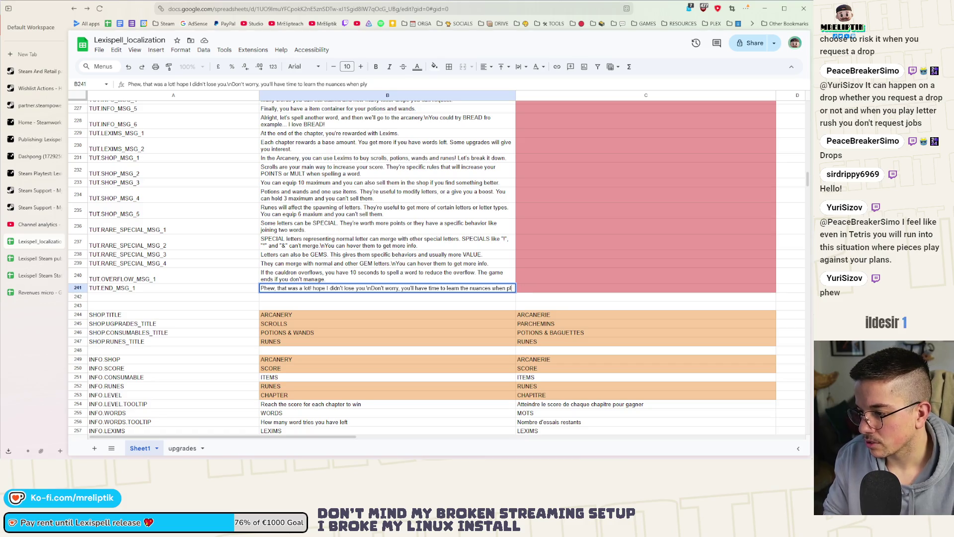
pyautogui.press('BackSpace')
pyautogui.write('aying.')
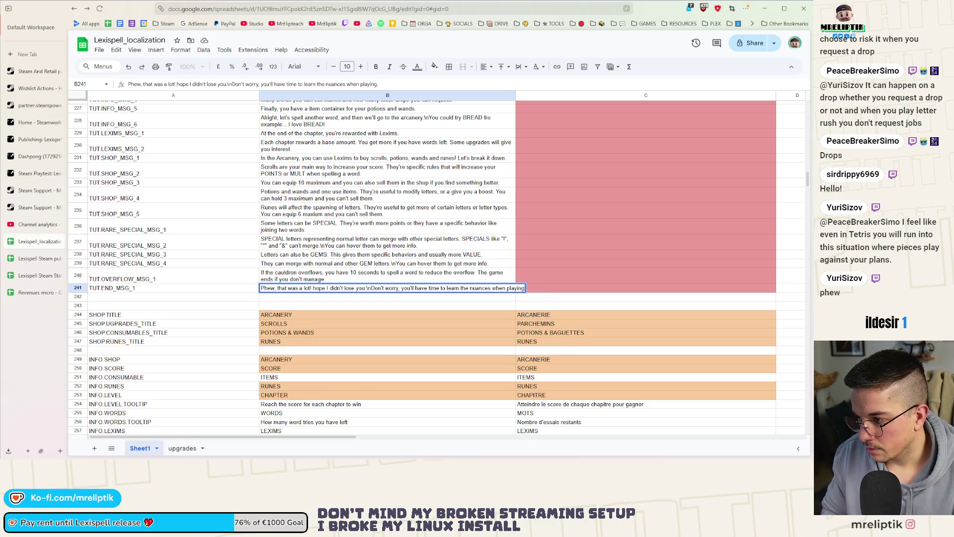
pyautogui.click(182, 290)
# Copy the TUT.END_MSG_1 key from cell A241.
pyautogui.hotkey('ctrl', 'c')
pyautogui.click(160, 302)
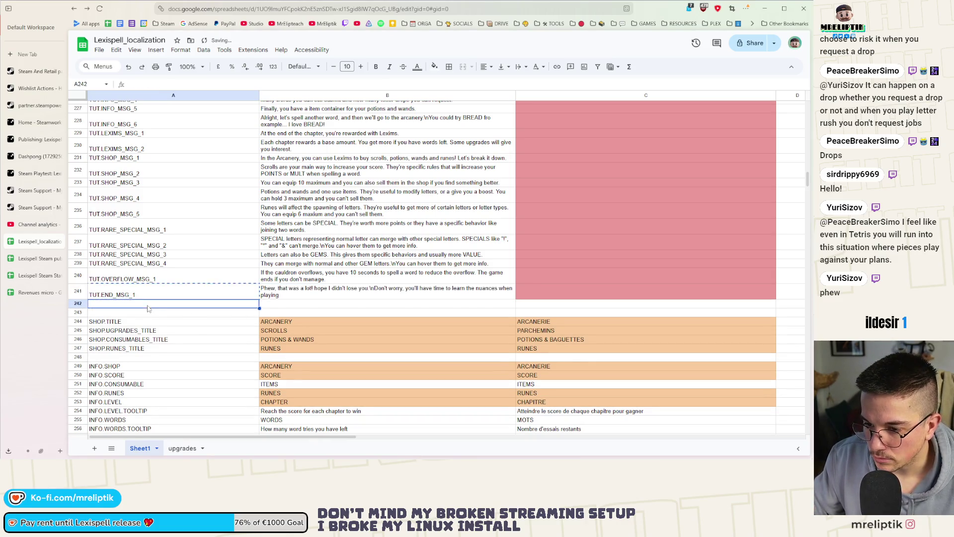
# Paste the key into A242, rename it TUT.END_MSG_2, and select its empty text cell.
pyautogui.hotkey('ctrl', 'v')
pyautogui.doubleClick(158, 302)
pyautogui.press('BackSpace')
pyautogui.write('2')
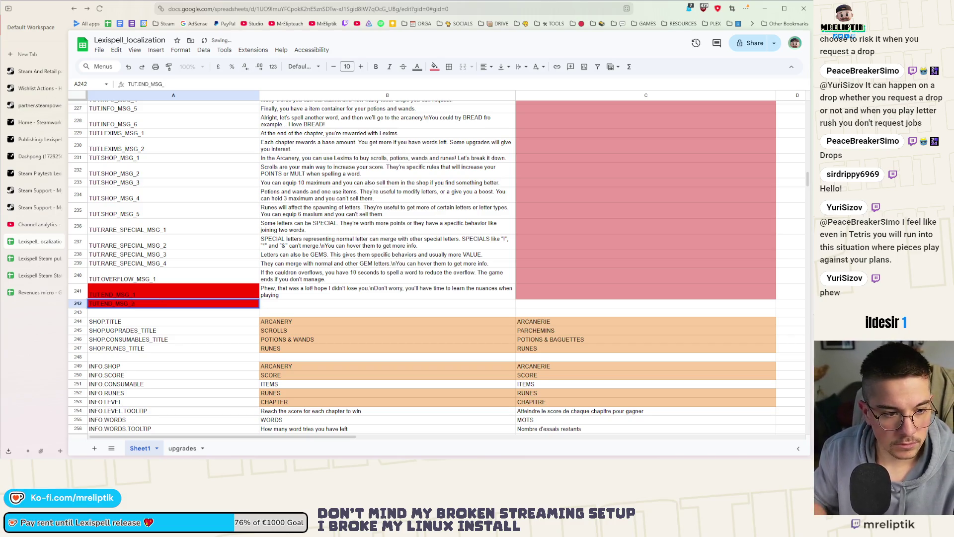
pyautogui.press('Return')
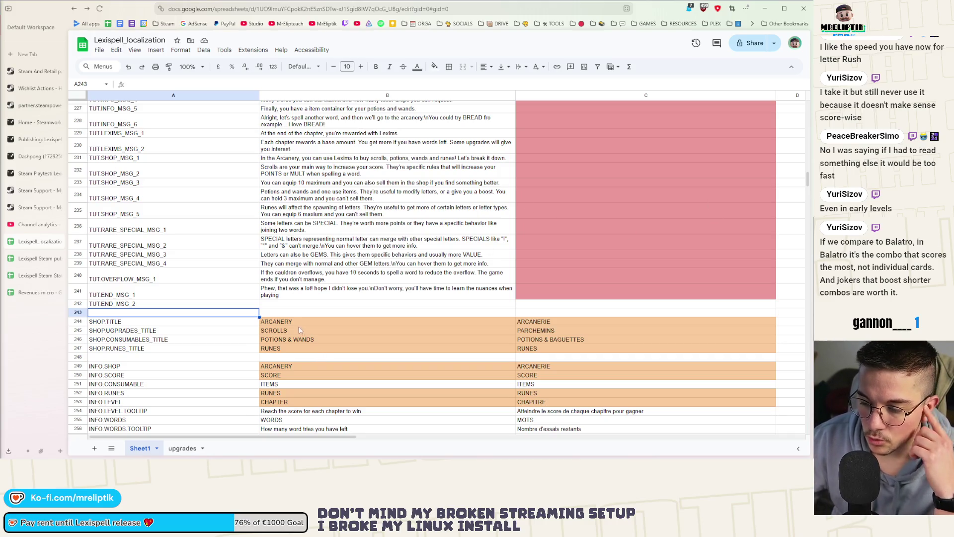
pyautogui.click(291, 306)
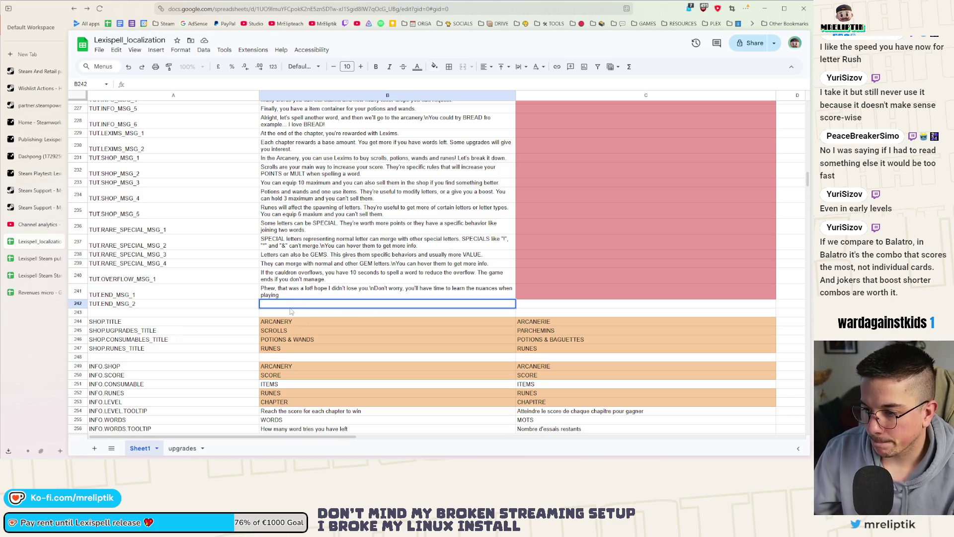
# Recommit the TUT.END_MSG_1 message text in B241 unchanged.
pyautogui.click(291, 299)
pyautogui.doubleClick(291, 299)
pyautogui.press('End')
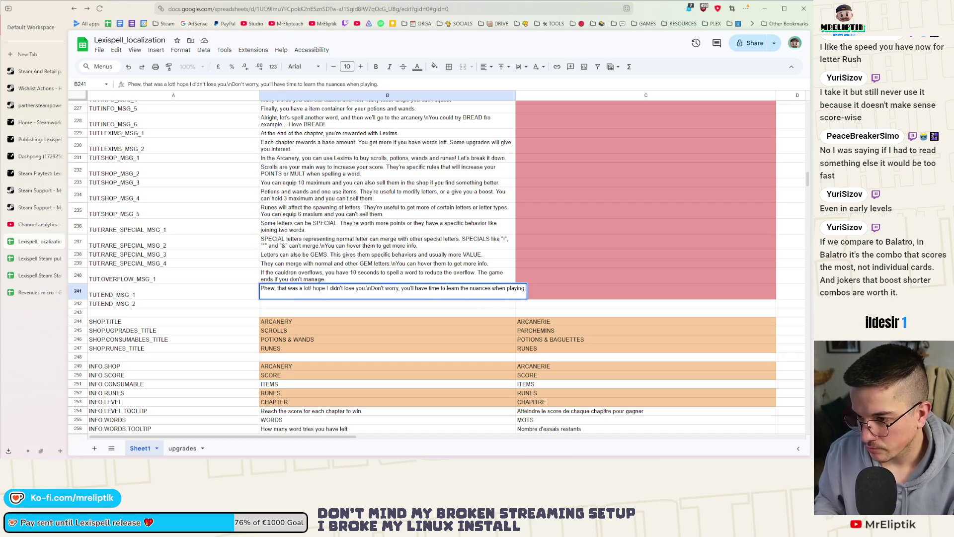
pyautogui.press('Tab')
# Enter 'Good luck with your adventure Speller! *flies away*' as TUT.END_MSG_2 in B242.
pyautogui.click(293, 307)
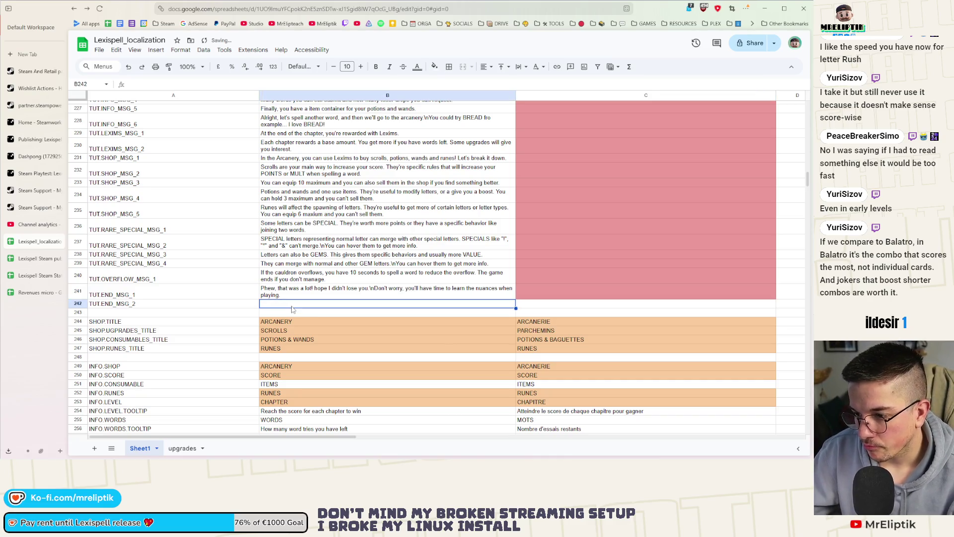
pyautogui.write('Good luck')
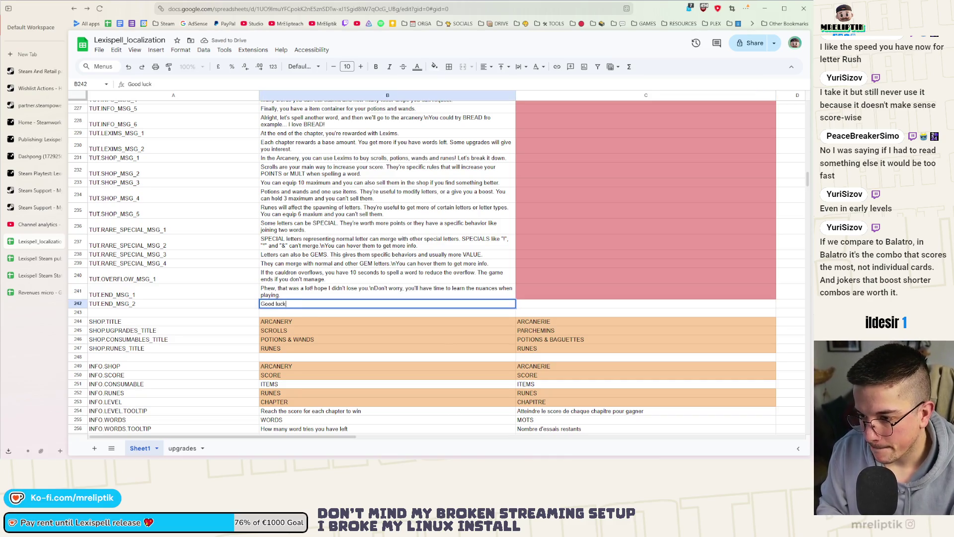
pyautogui.write('ventu')
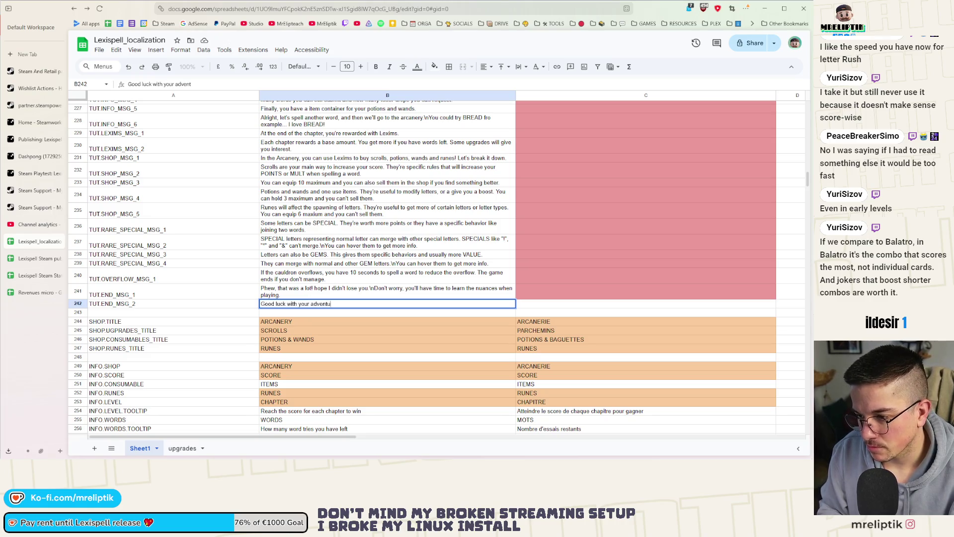
pyautogui.write('re Speller!')
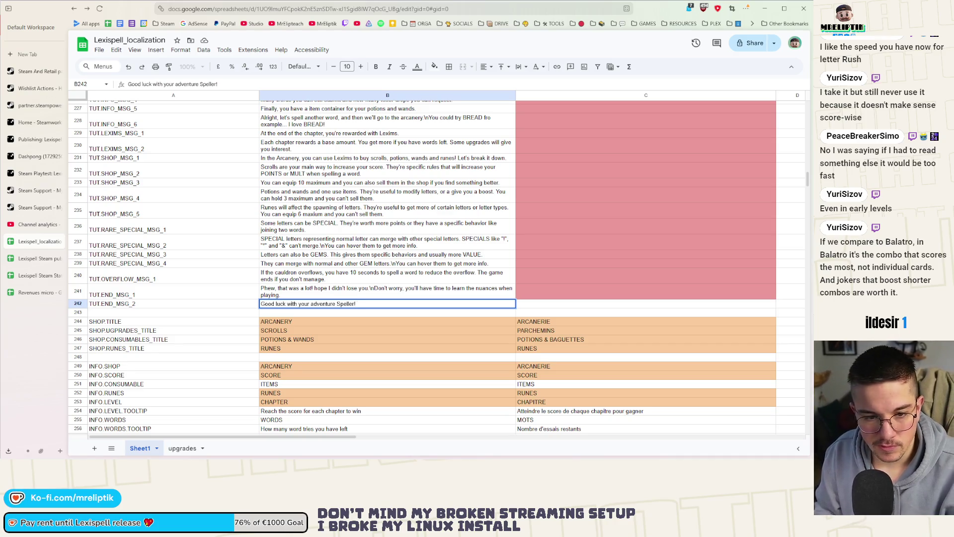
pyautogui.write(' *')
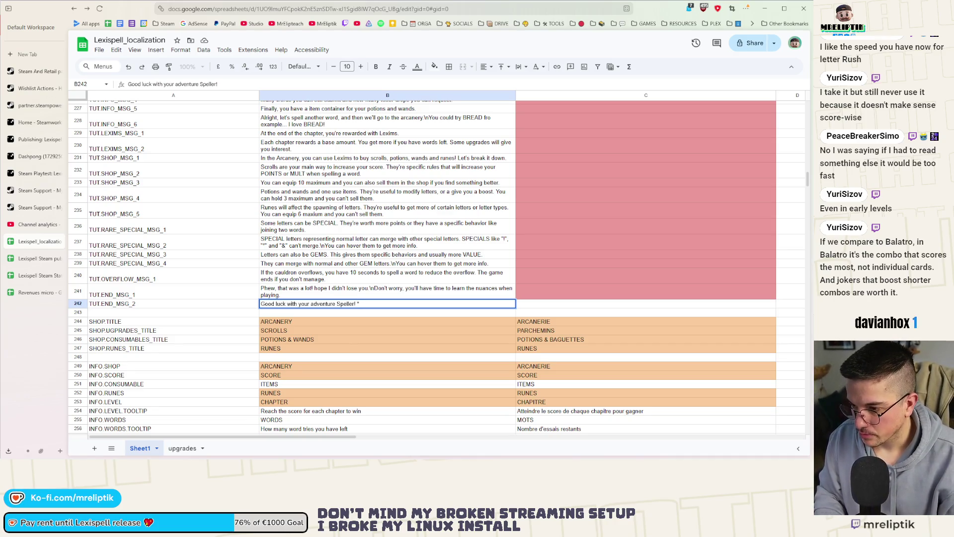
pyautogui.write('flies away*')
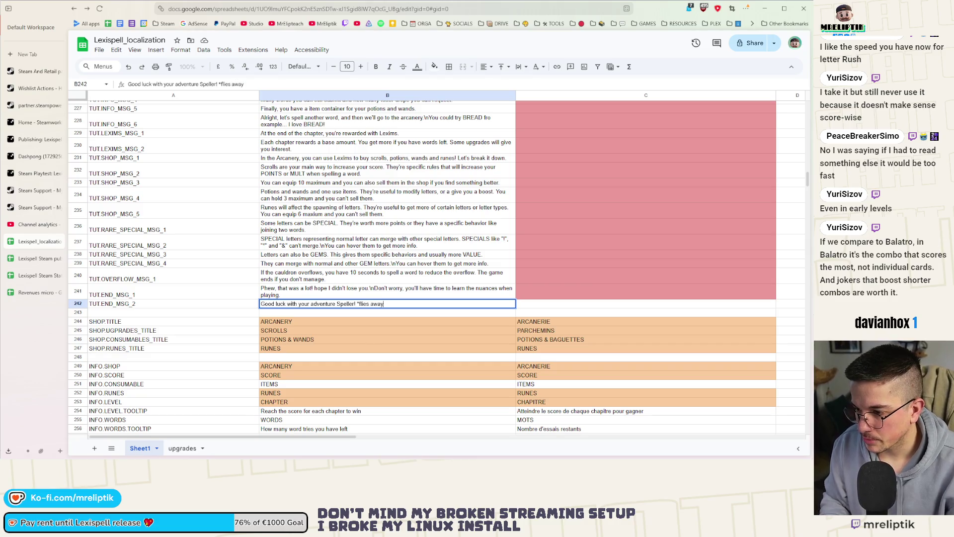
pyautogui.click(374, 315)
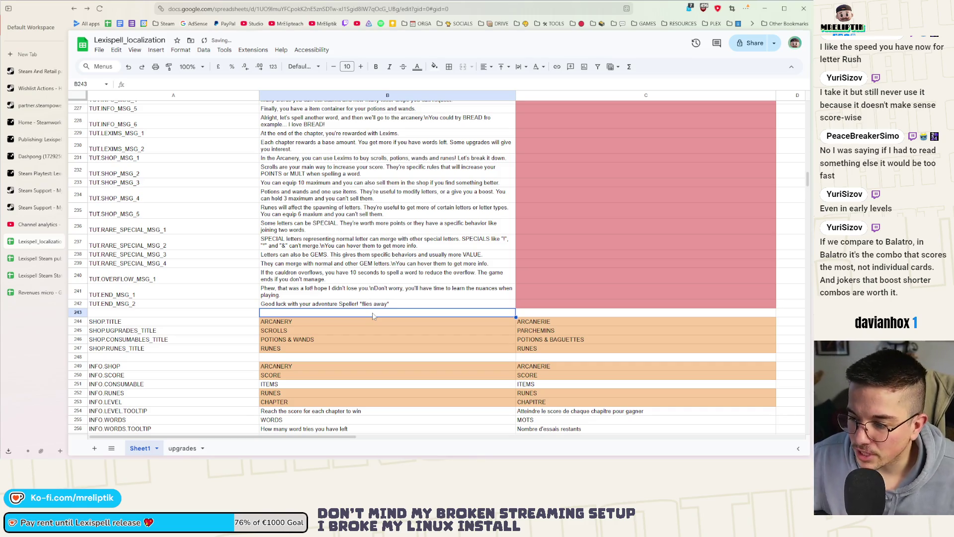
pyautogui.click(372, 308)
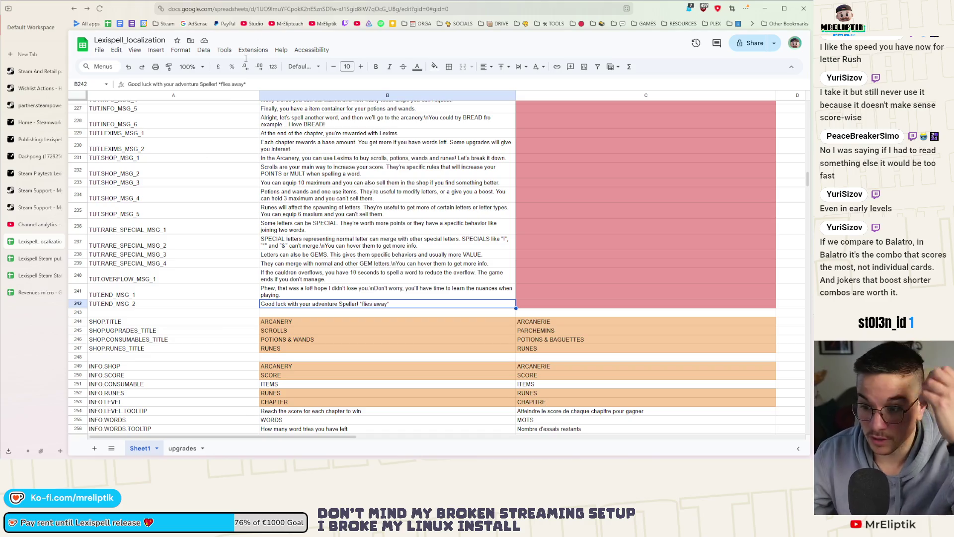
pyautogui.hotkey('alt', 'Tab')
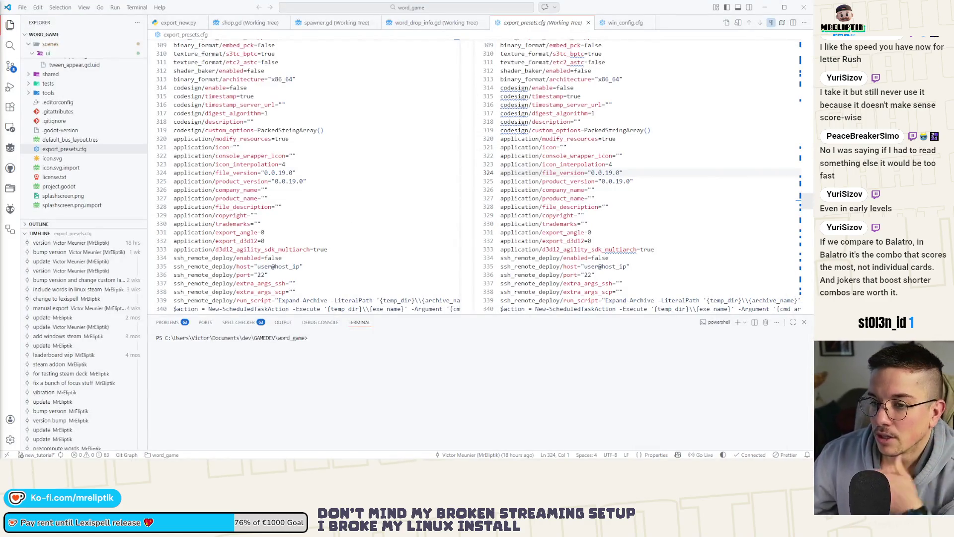
# Fill the END step's dialog entry with TUT.END_MSG_1 and TUT.END_MSG_2 and save the script.
pyautogui.hotkey('alt', 'Tab')
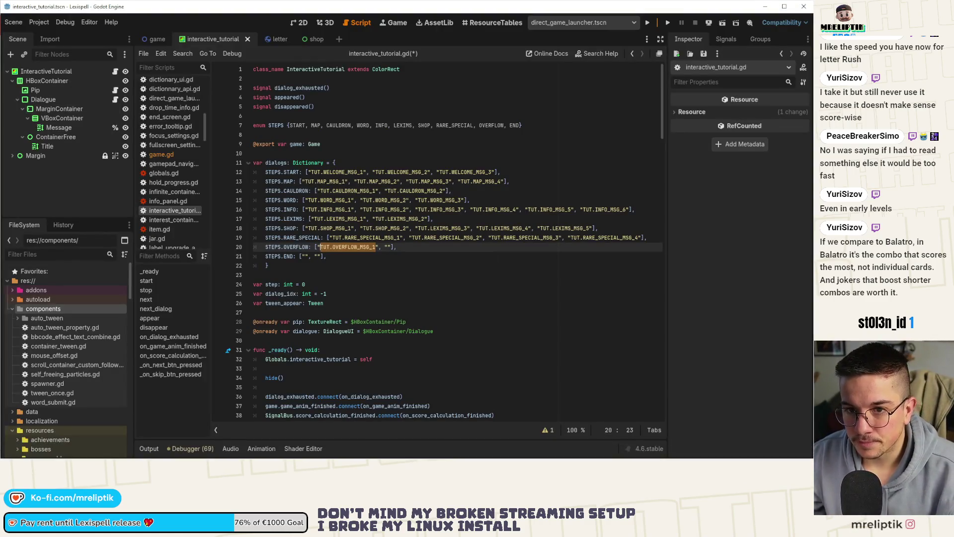
pyautogui.click(381, 255)
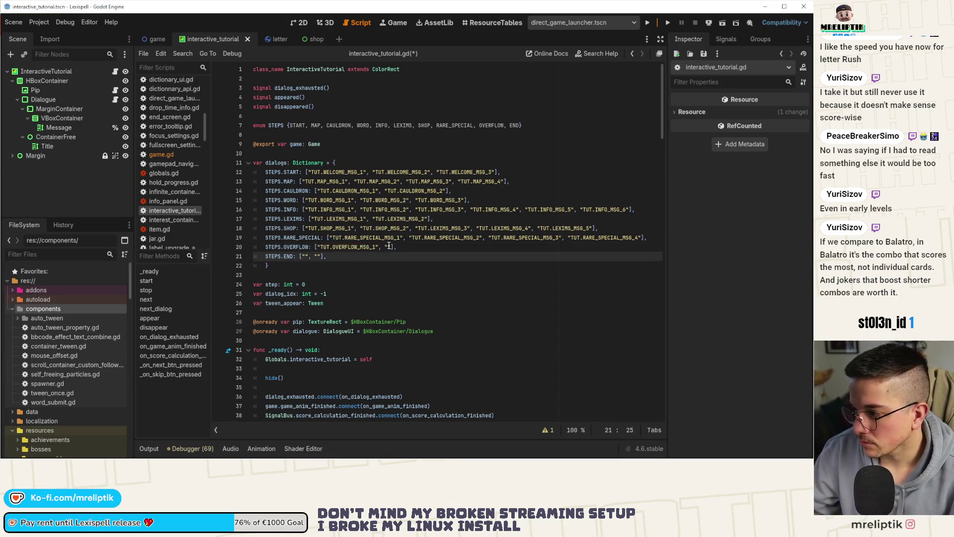
pyautogui.click(389, 247)
pyautogui.click(302, 256)
pyautogui.write('TU')
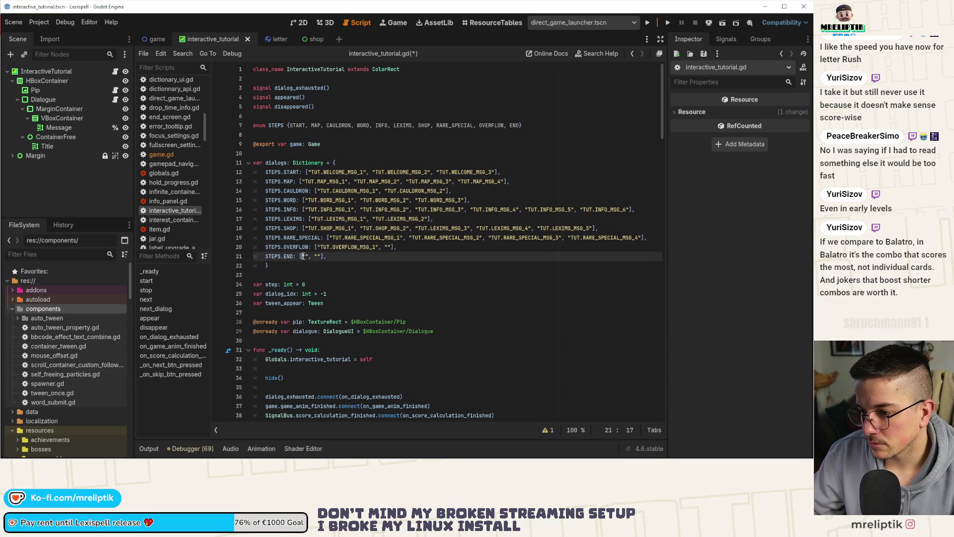
pyautogui.write('T.E')
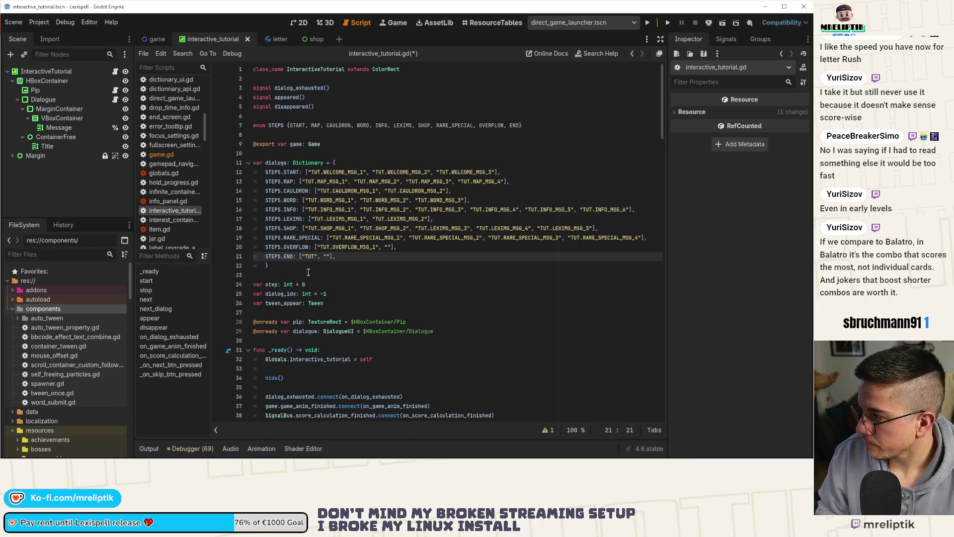
pyautogui.write('ND_MSG')
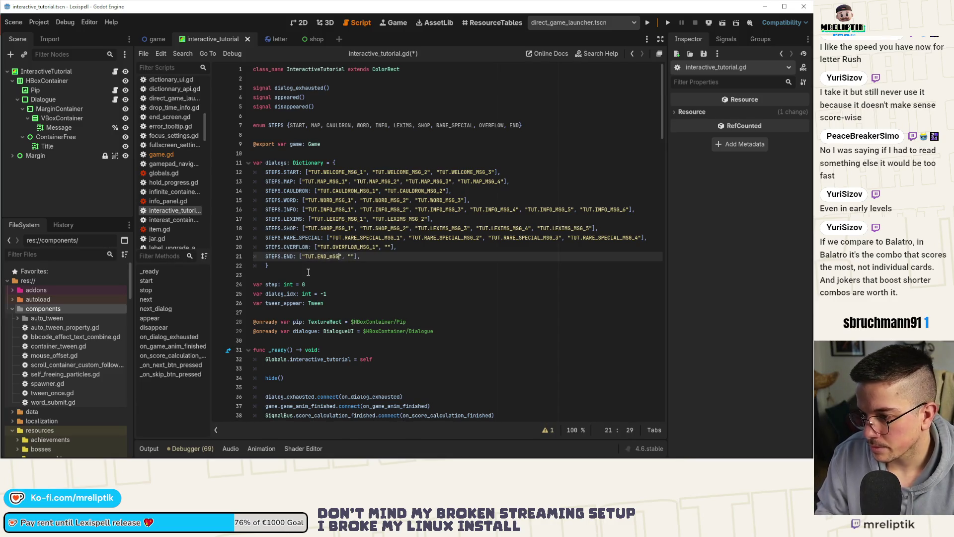
pyautogui.write('_')
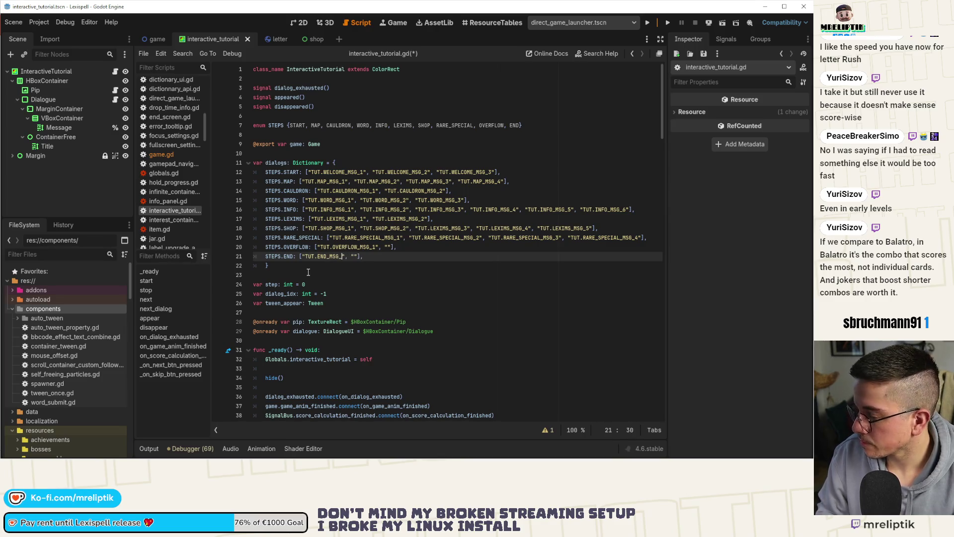
pyautogui.write('1')
pyautogui.hotkey('ctrl', 'shift', 'Left')
pyautogui.hotkey('ctrl', 'shift', 'Left')
pyautogui.hotkey('ctrl', 'shift', 'Left')
pyautogui.press('Right')
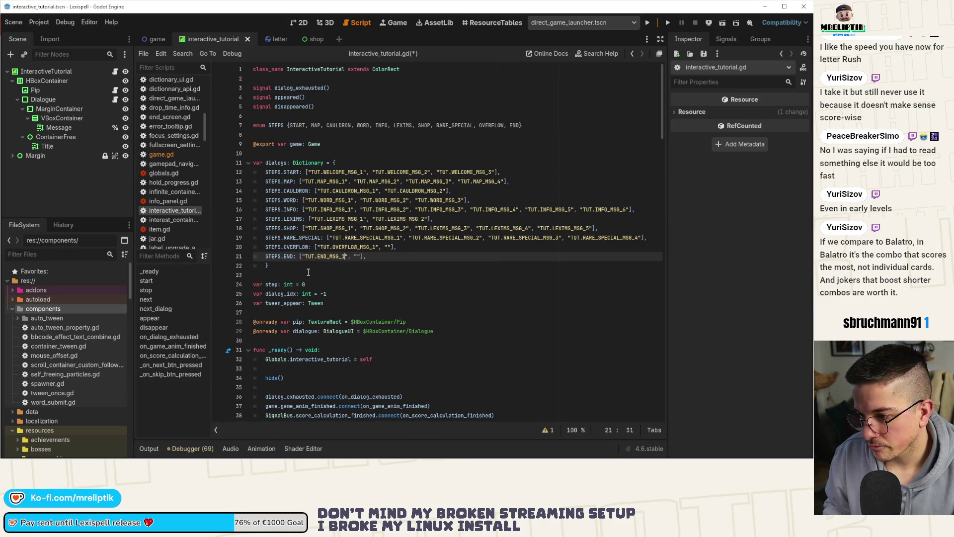
pyautogui.write('TUT.END_MSG_2')
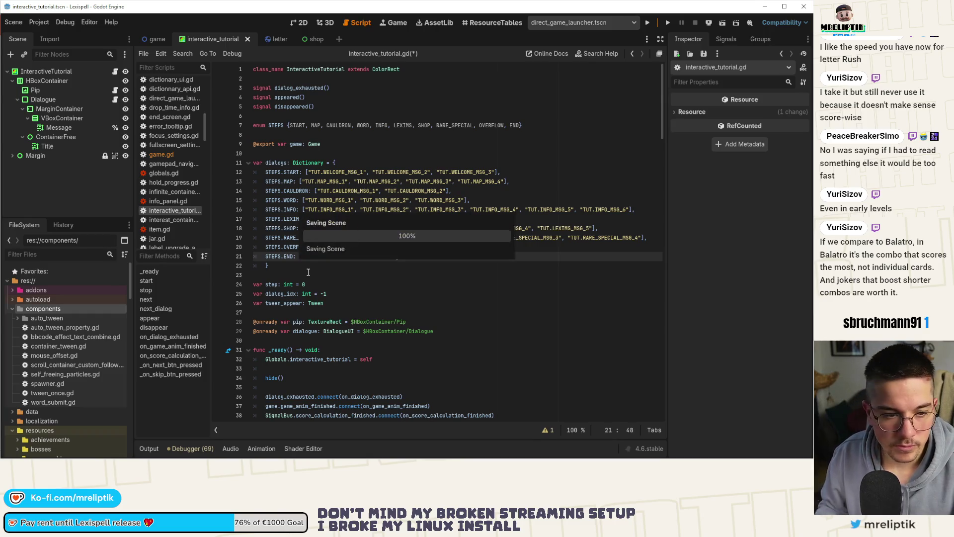
pyautogui.hotkey('ctrl', 's')
pyautogui.click(306, 256)
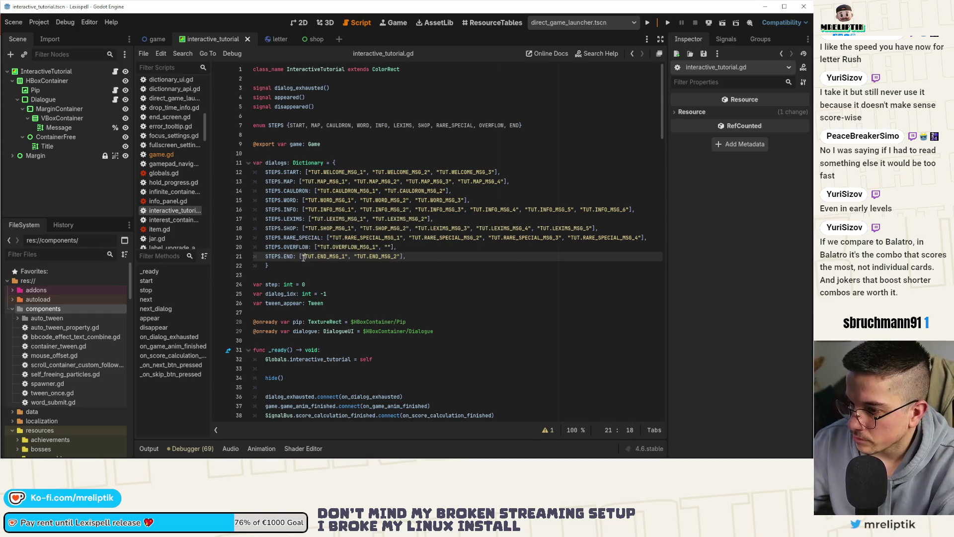
pyautogui.scroll(-14, 368, 263)
pyautogui.scroll(-4, 368, 263)
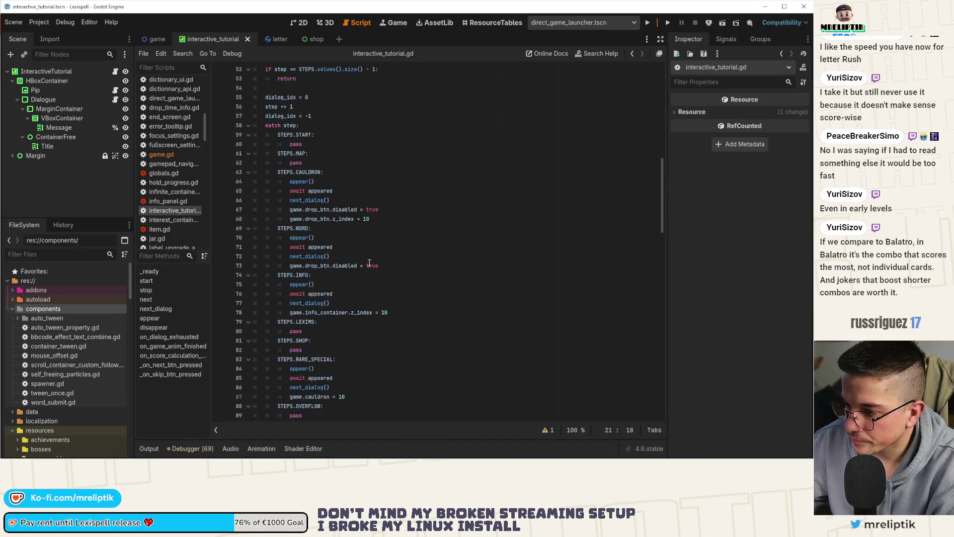
pyautogui.scroll(-3, 369, 263)
pyautogui.scroll(5, 344, 278)
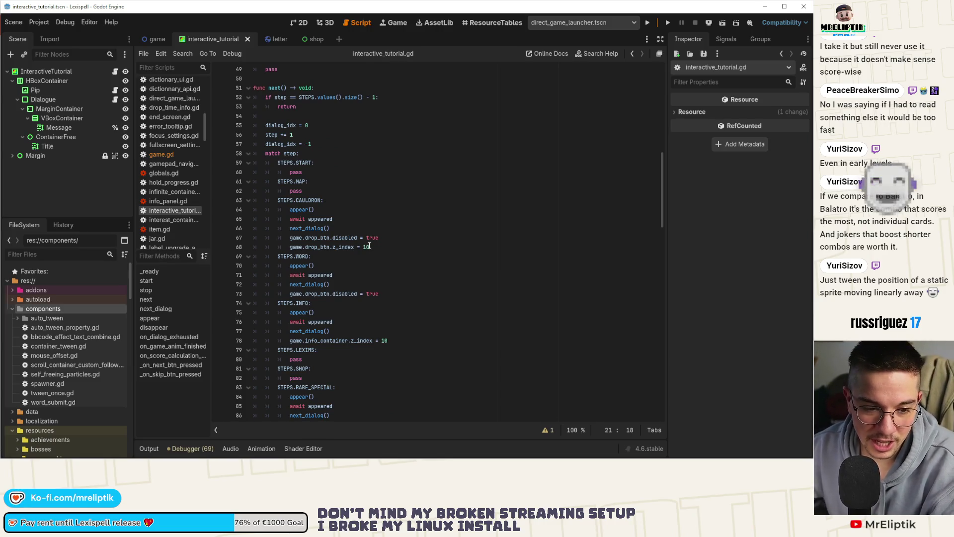
# Review next(), the LEXIMS step and the STEPS enum, ending at the disappeared signal line.
pyautogui.click(389, 268)
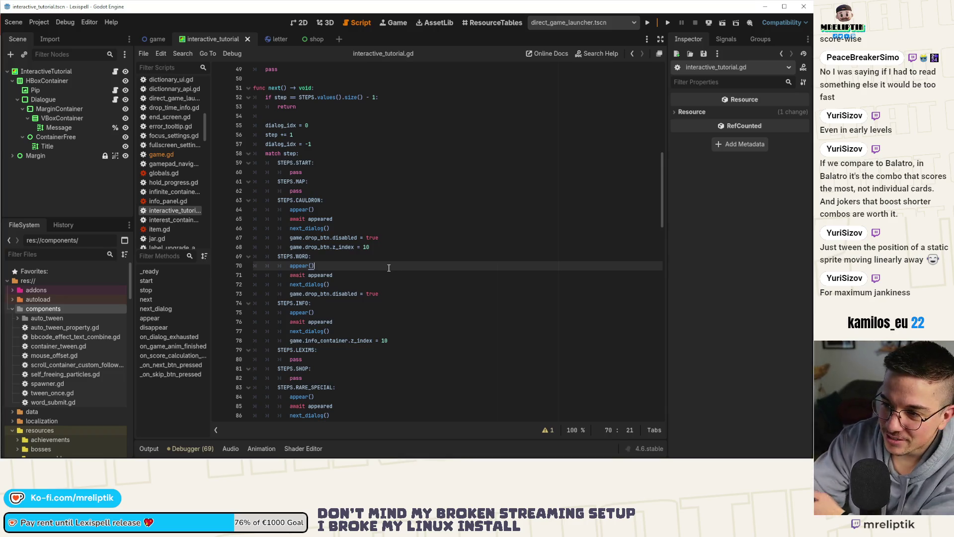
pyautogui.scroll(-4, 269, 252)
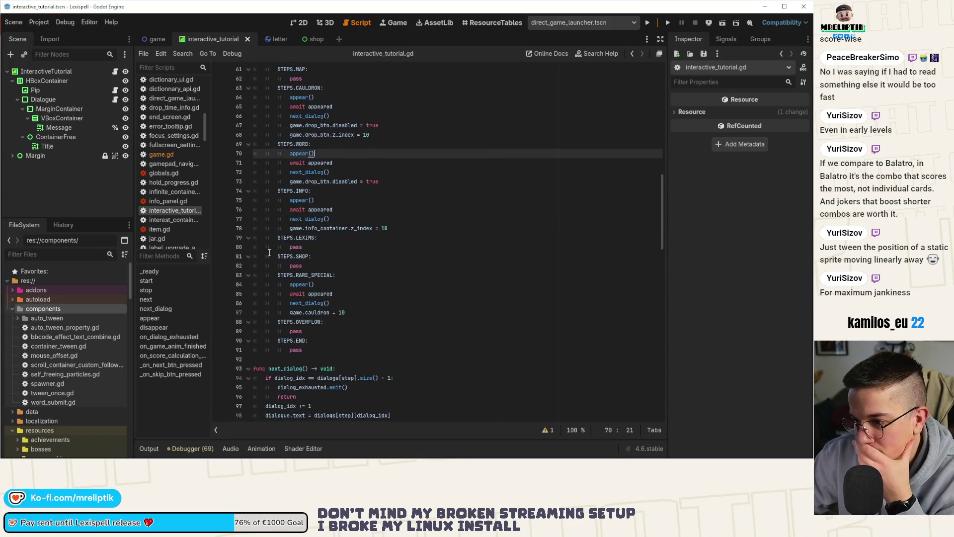
pyautogui.click(372, 248)
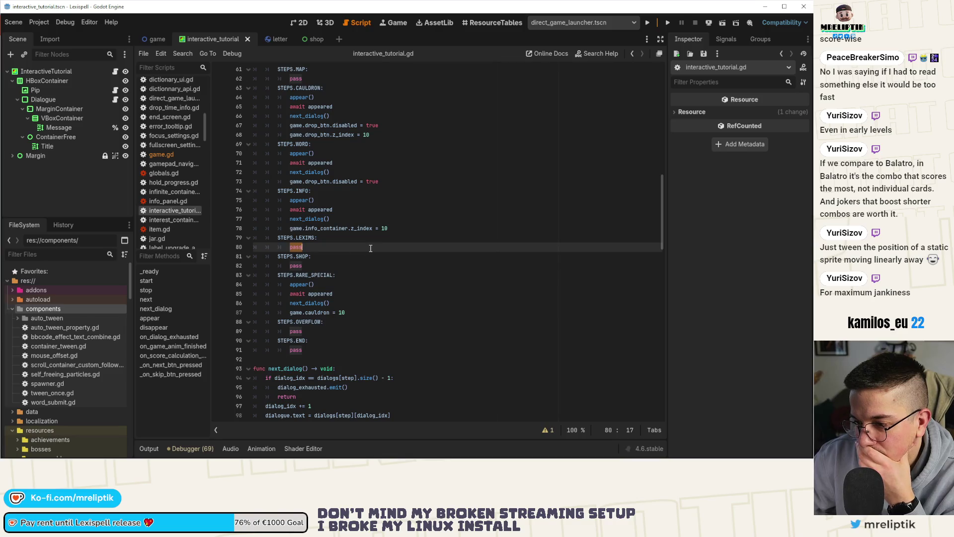
pyautogui.moveTo(681, 451)
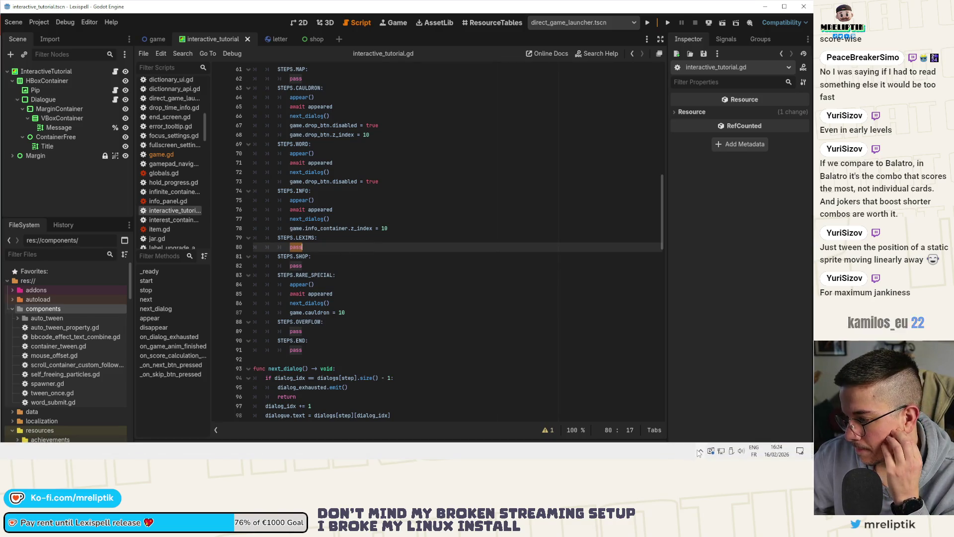
pyautogui.click(700, 451)
pyautogui.click(707, 258)
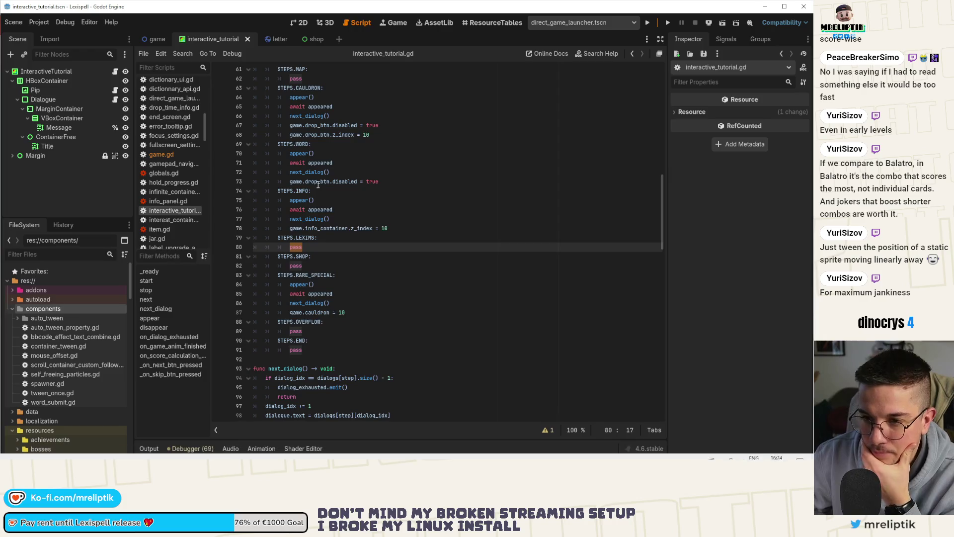
pyautogui.scroll(3, 409, 282)
pyautogui.scroll(10, 409, 282)
pyautogui.scroll(8, 410, 287)
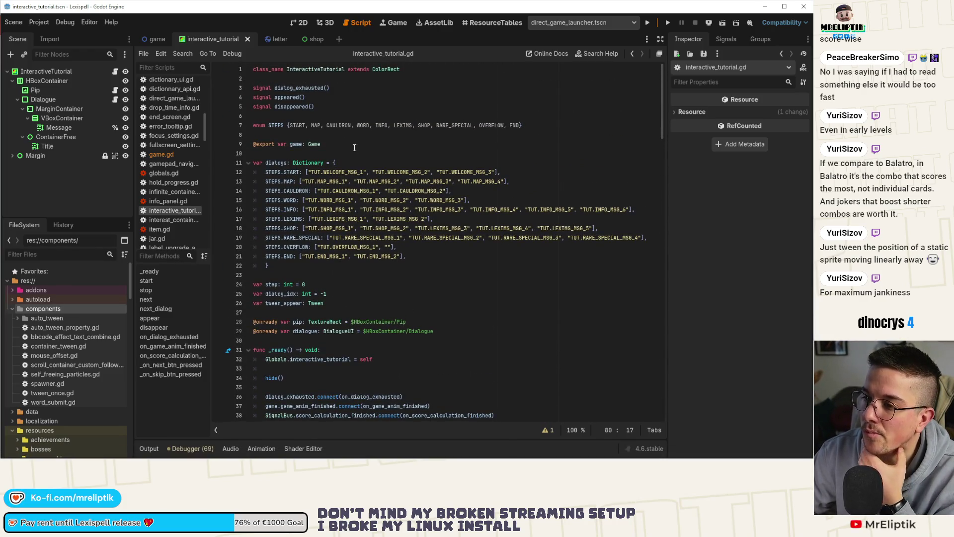
pyautogui.click(326, 147)
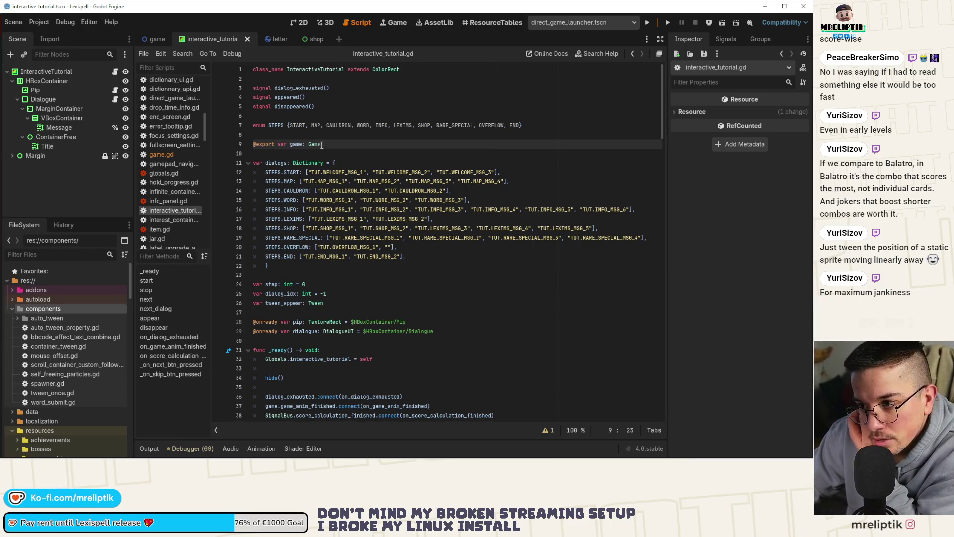
pyautogui.click(306, 126)
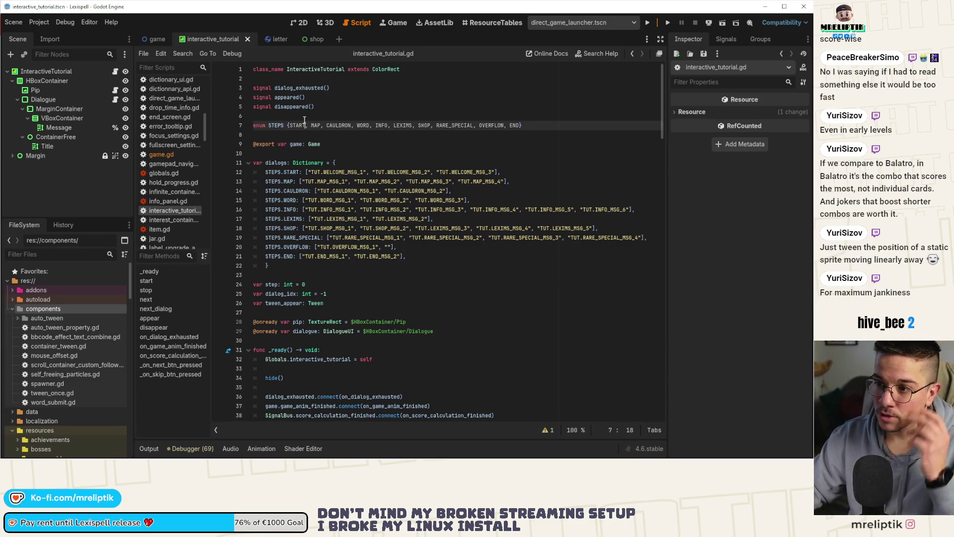
pyautogui.click(308, 116)
pyautogui.press('Down')
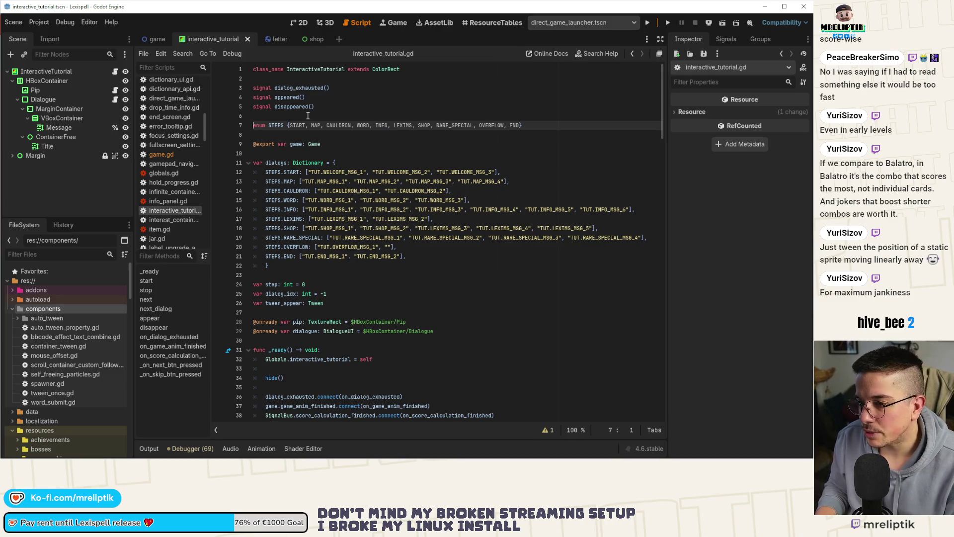
pyautogui.press('Up')
pyautogui.press('Up')
# Duplicate the disappeared signal into a new dialog_idx_changed signal declaration and save.
pyautogui.hotkey('ctrl', 'shift', 'd')
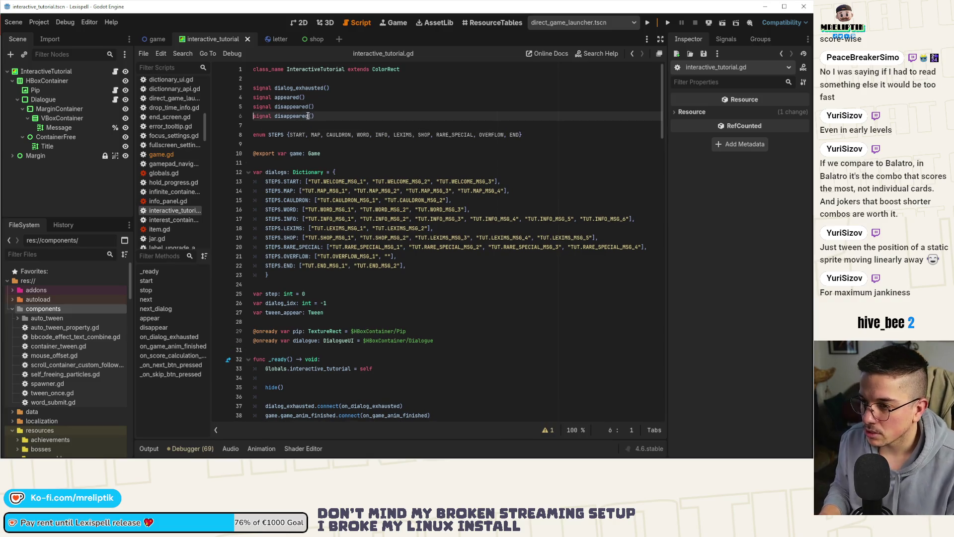
pyautogui.doubleClick(291, 115)
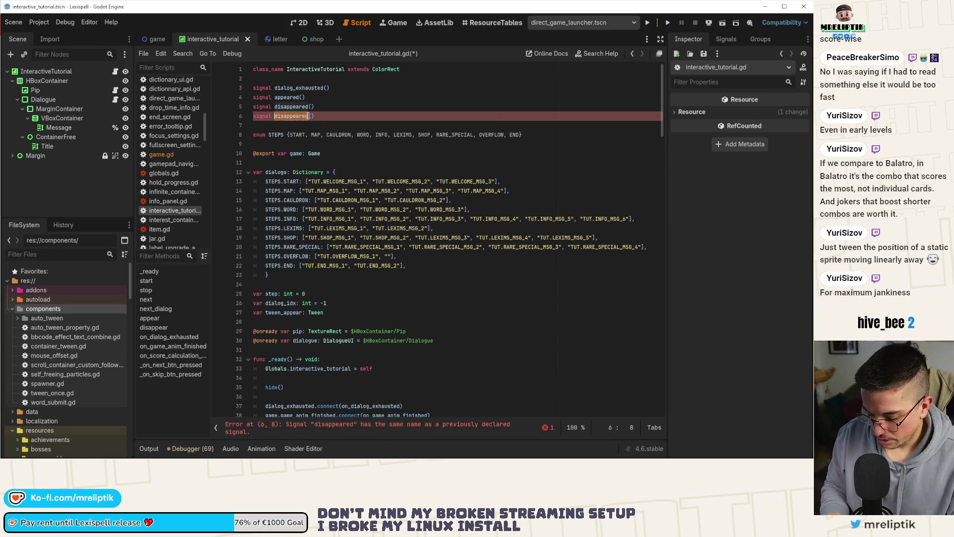
pyautogui.write('dialog_idx')
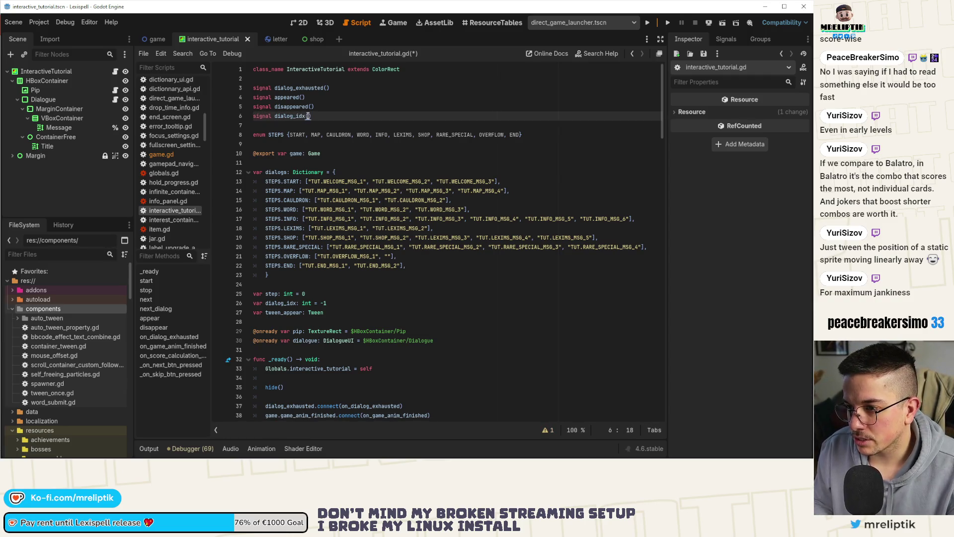
pyautogui.write('_changed')
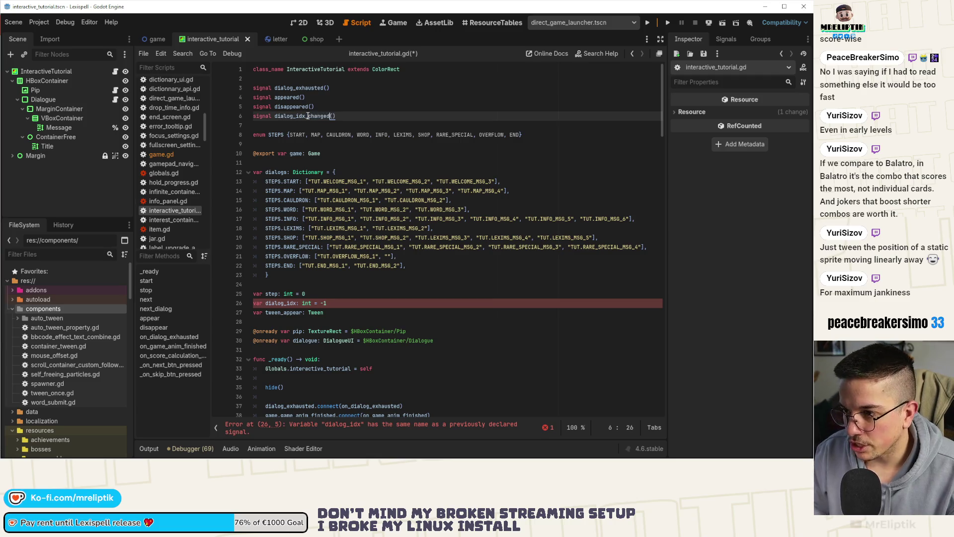
pyautogui.press('Right')
pyautogui.write('idx: ')
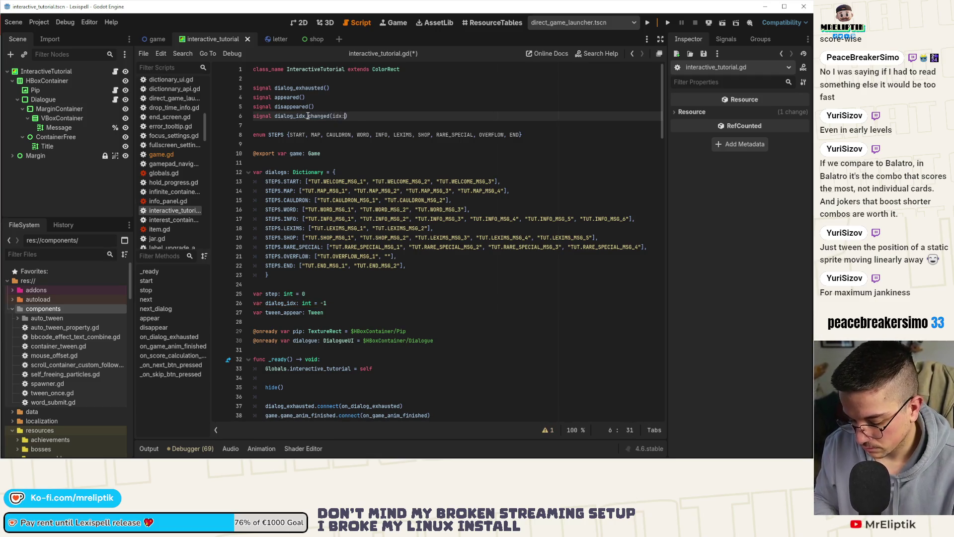
pyautogui.write('int')
pyautogui.hotkey('ctrl', 's')
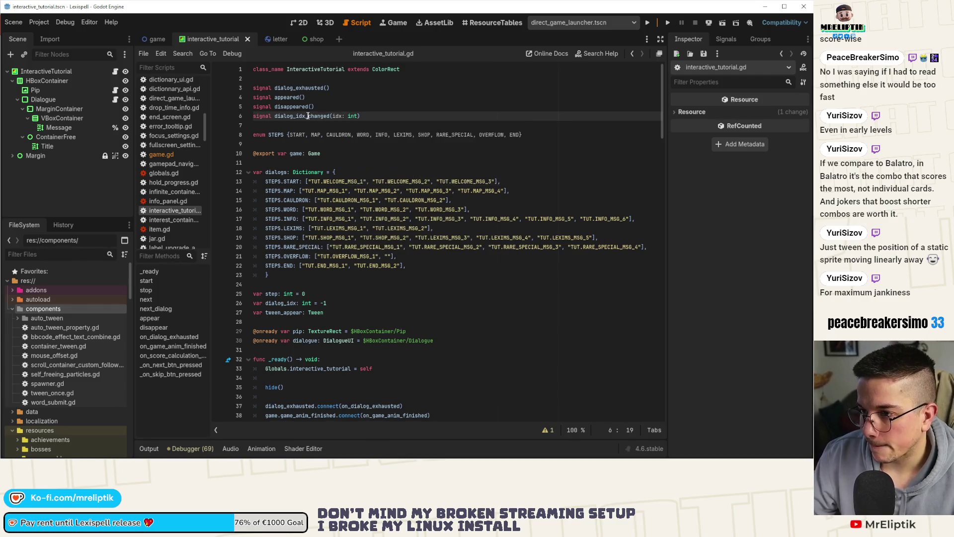
pyautogui.click(330, 116)
pyautogui.scroll(-3, 326, 314)
pyautogui.scroll(-3, 326, 314)
pyautogui.scroll(-3, 326, 315)
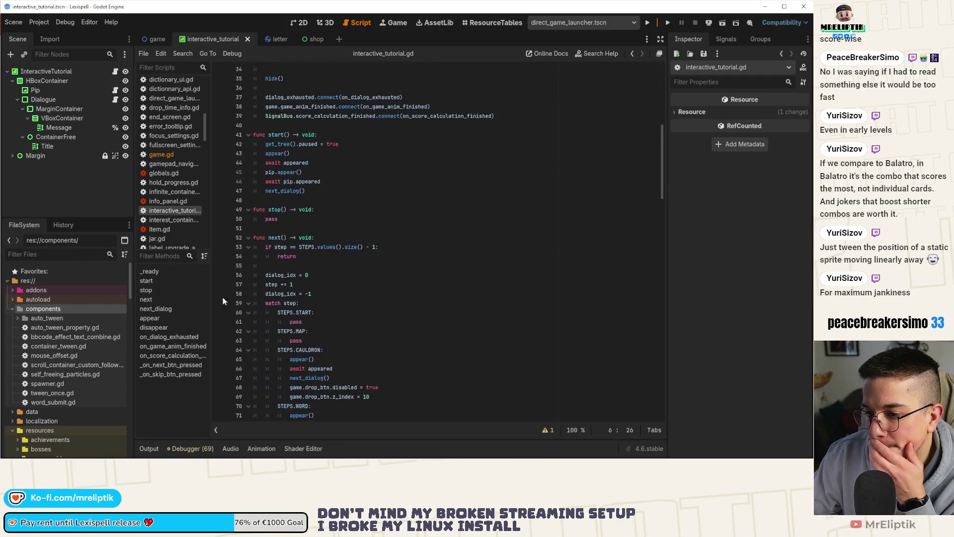
# Add dialog_idx_changed.emit(dialog_idx) after pip.bump() in next_dialog and save.
pyautogui.click(154, 309)
pyautogui.click(295, 303)
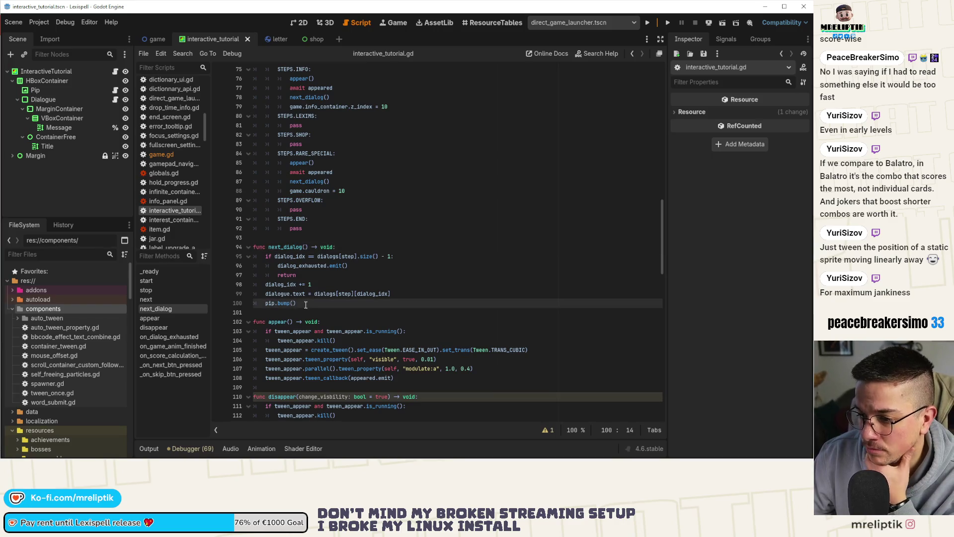
pyautogui.press('Return')
pyautogui.write('dialog_idx_changed')
pyautogui.write('.')
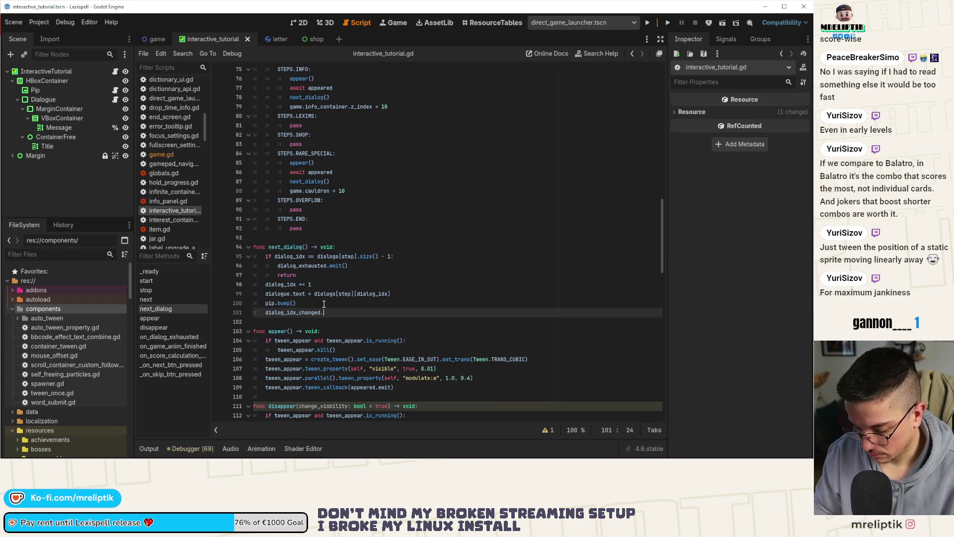
pyautogui.write('emit(dia')
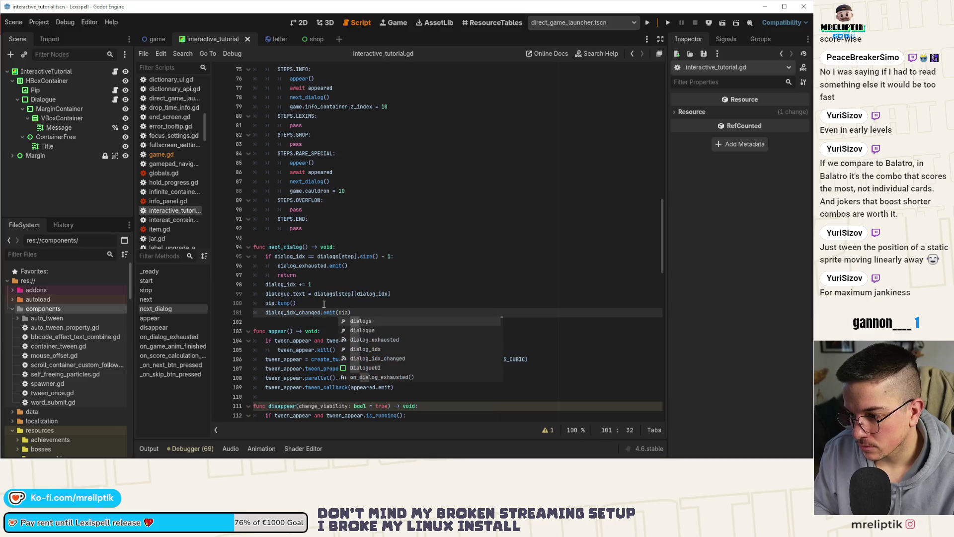
pyautogui.write('log_idx')
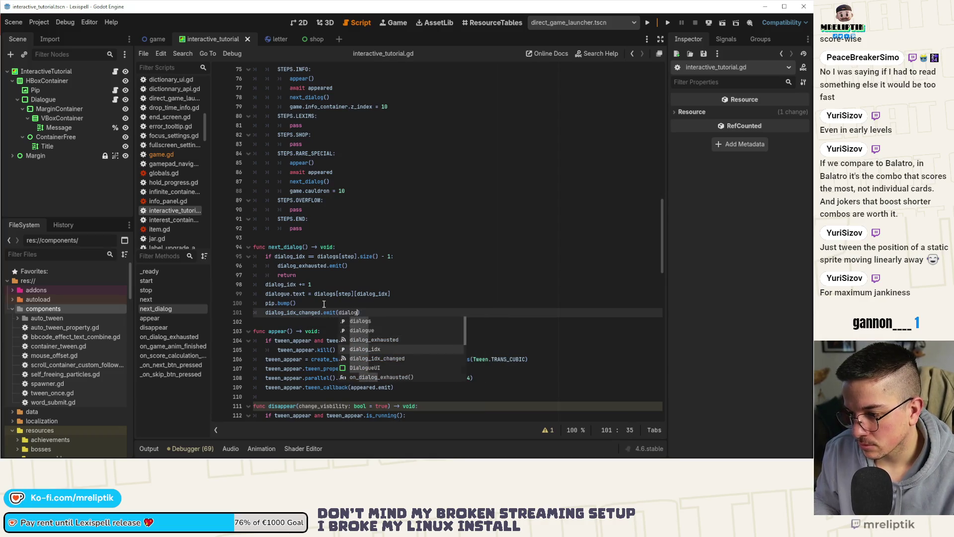
pyautogui.hotkey('ctrl', 's')
pyautogui.doubleClick(305, 313)
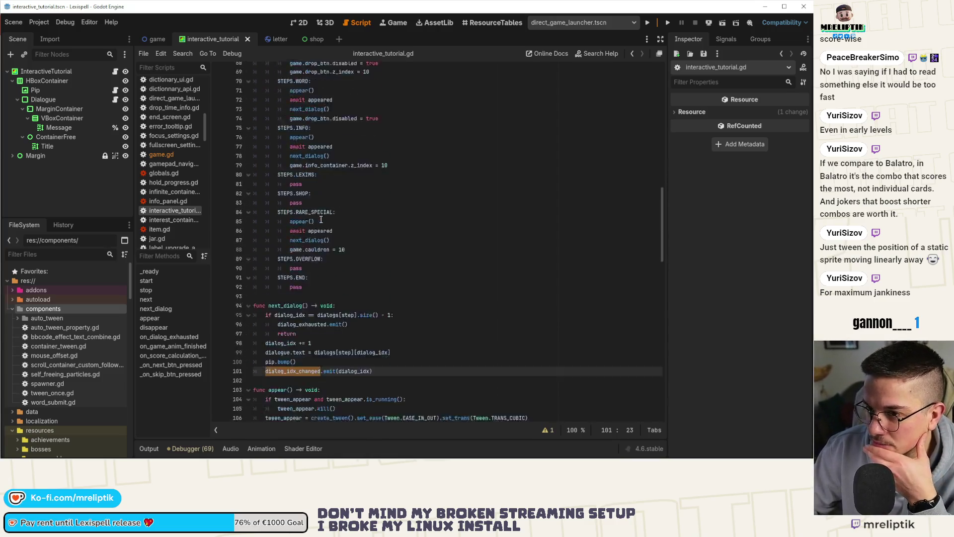
pyautogui.scroll(-5, 321, 220)
pyautogui.scroll(-5, 322, 220)
pyautogui.scroll(7, 340, 241)
pyautogui.scroll(10, 341, 241)
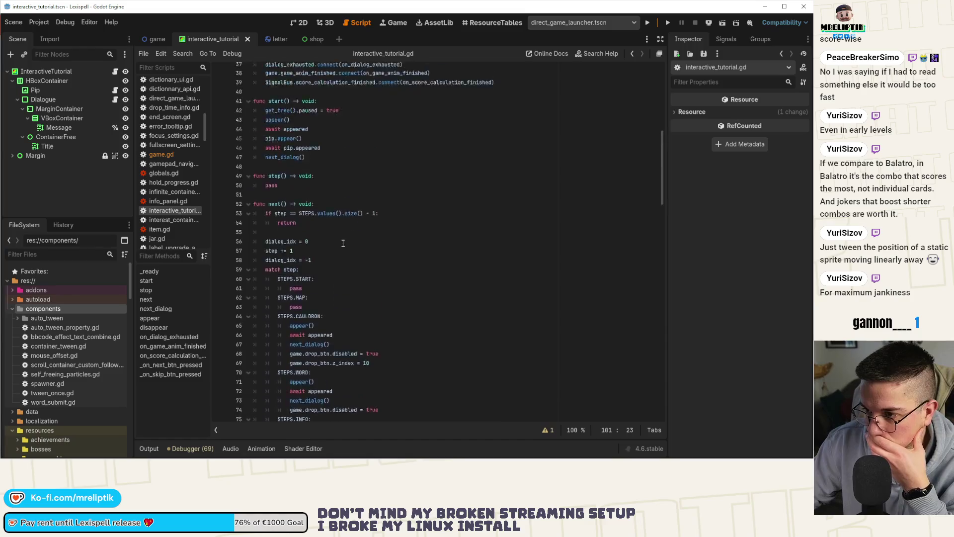
pyautogui.scroll(10, 328, 283)
# Add dialog_idx_changed.connect(on_dialog_idx_changed) after hide() in _ready and save.
pyautogui.click(326, 294)
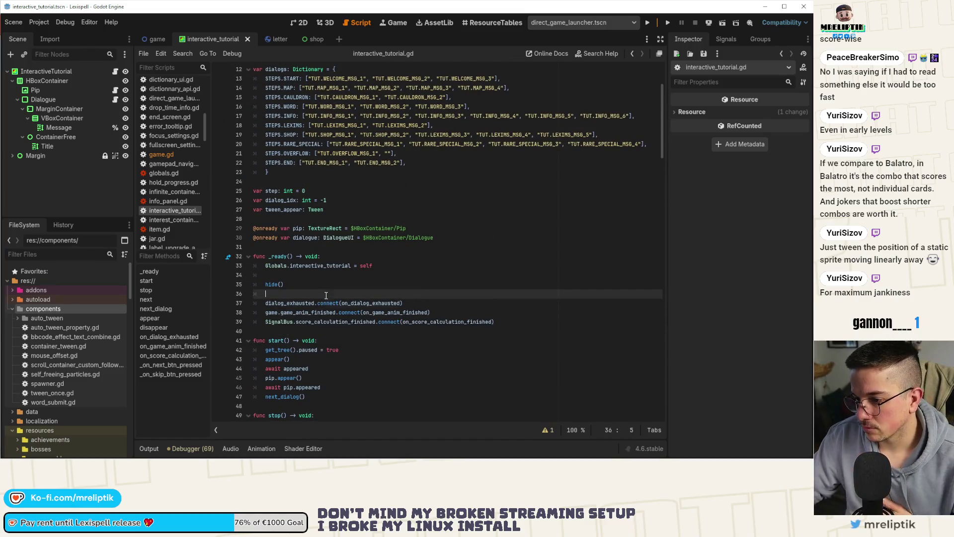
pyautogui.press('Return')
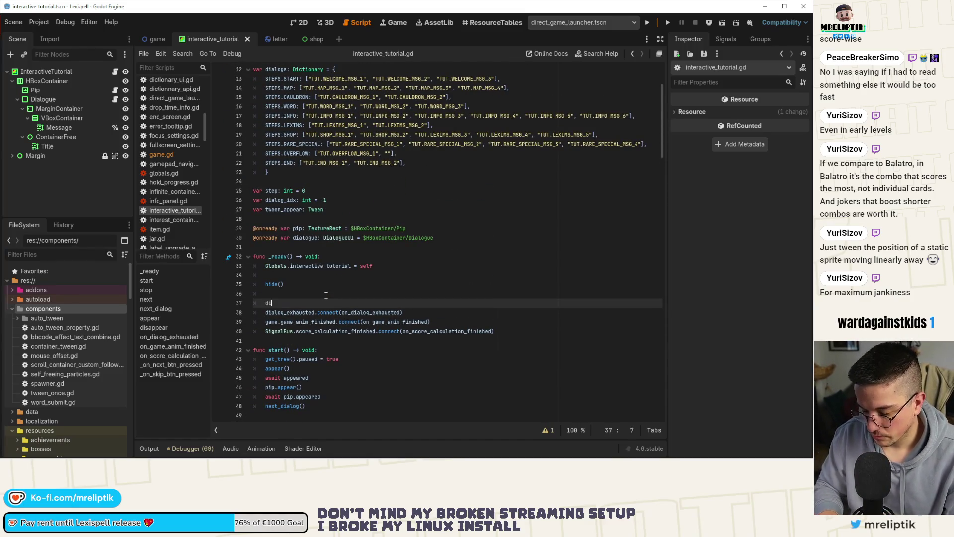
pyautogui.write('dialog')
pyautogui.press('Return')
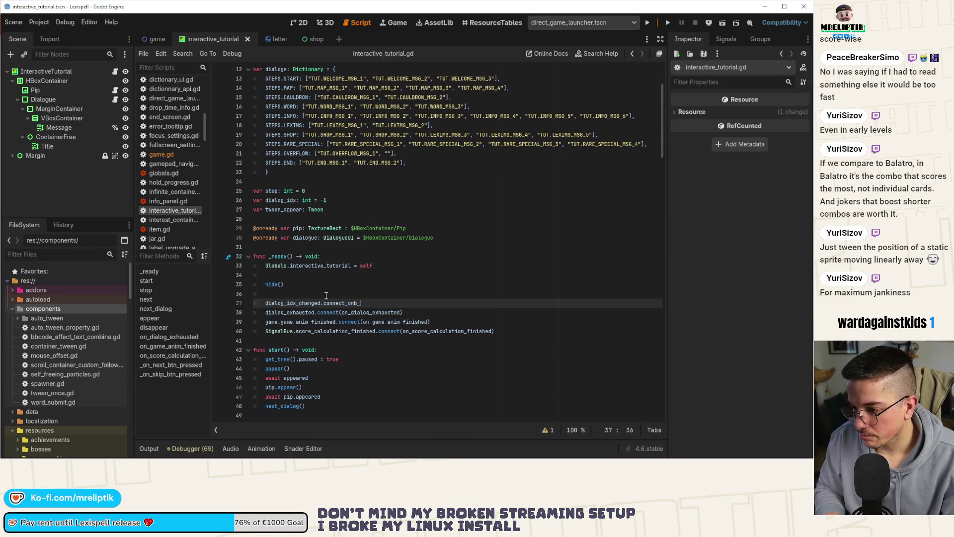
pyautogui.press('BackSpace')
pyautogui.press('BackSpace')
pyautogui.press('BackSpace')
pyautogui.press('BackSpace')
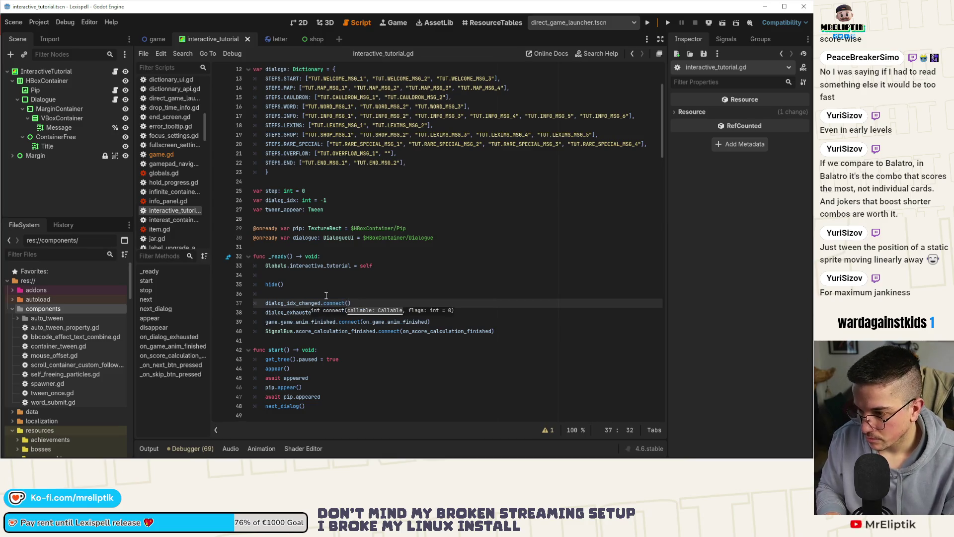
pyautogui.write('dialog_')
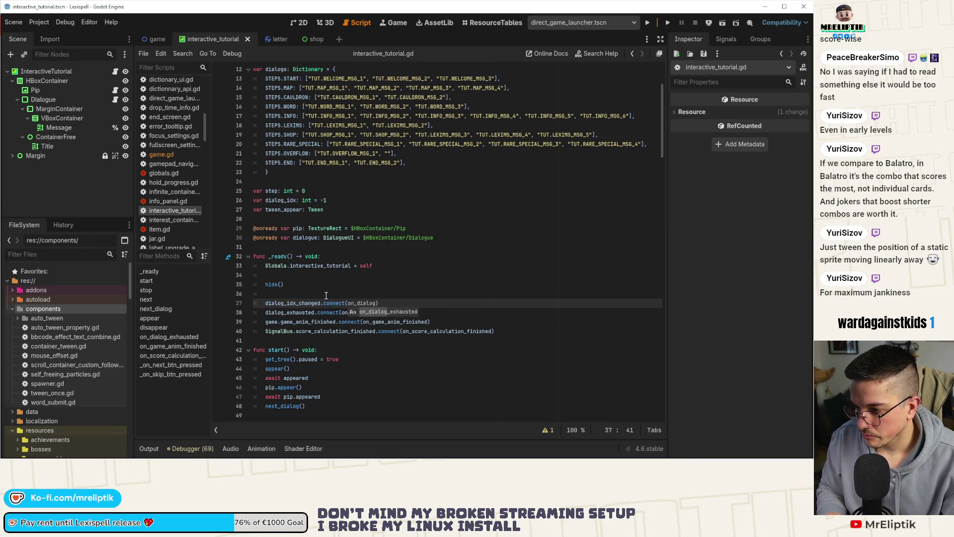
pyautogui.write('idx_change')
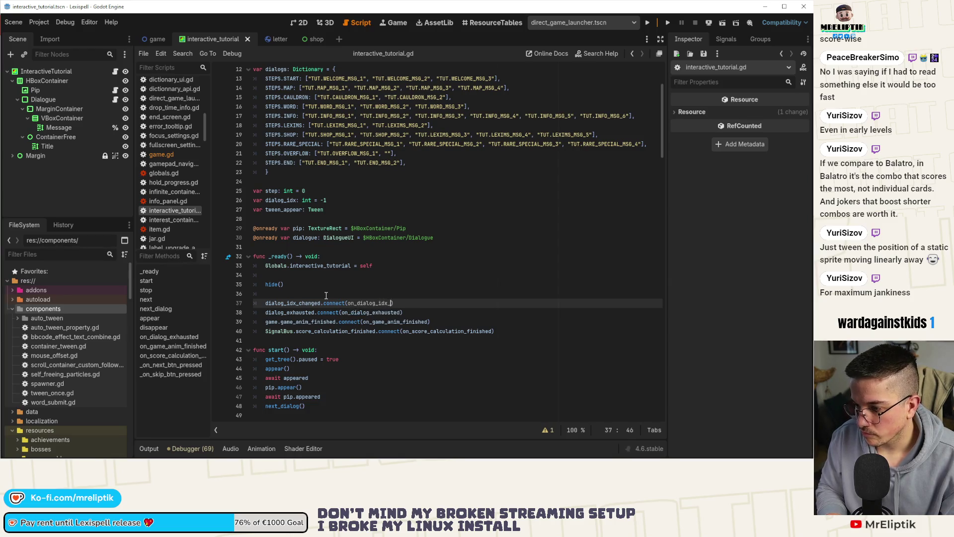
pyautogui.write('d')
pyautogui.hotkey('ctrl', 'shift', 'Left')
pyautogui.hotkey('ctrl', 'c')
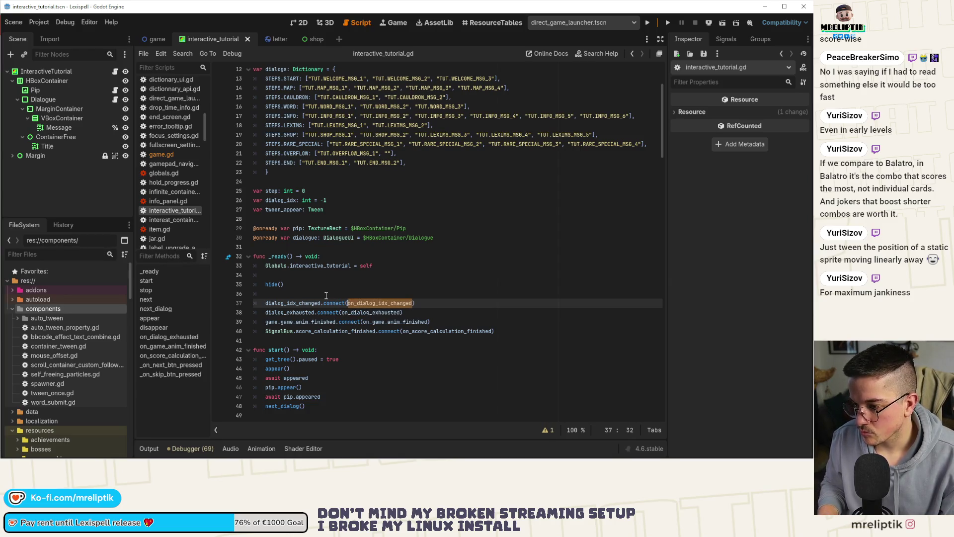
pyautogui.hotkey('ctrl', 's')
pyautogui.keyDown('ctrl'); pyautogui.click(366, 313); pyautogui.keyUp('ctrl')
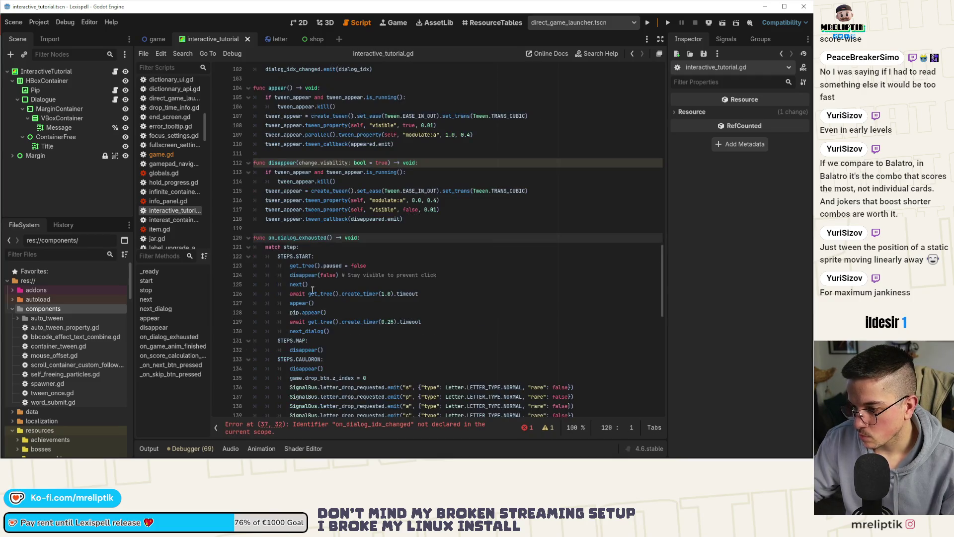
# Declare func on_dialog_idx_changed() -> void above on_dialog_exhausted and save.
pyautogui.press('Return')
pyautogui.press('Return')
pyautogui.press('Up')
pyautogui.press('Up')
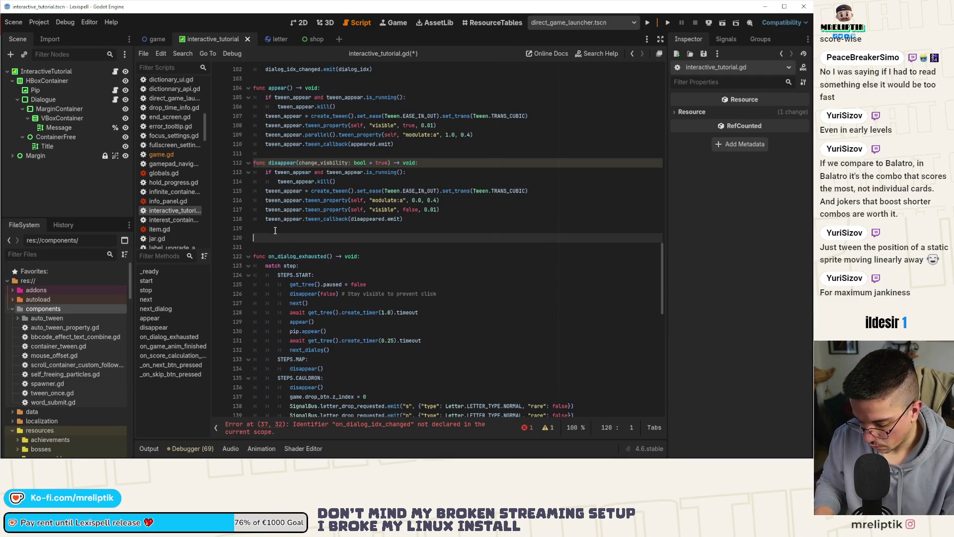
pyautogui.hotkey('ctrl', 'v')
pyautogui.write('() -> void:')
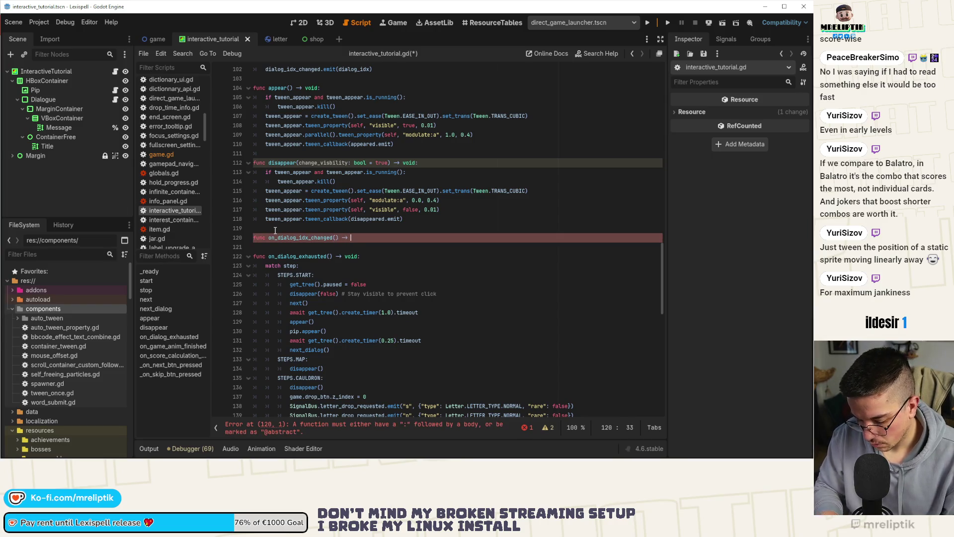
pyautogui.press('Return')
pyautogui.write('pass')
pyautogui.hotkey('ctrl', 's')
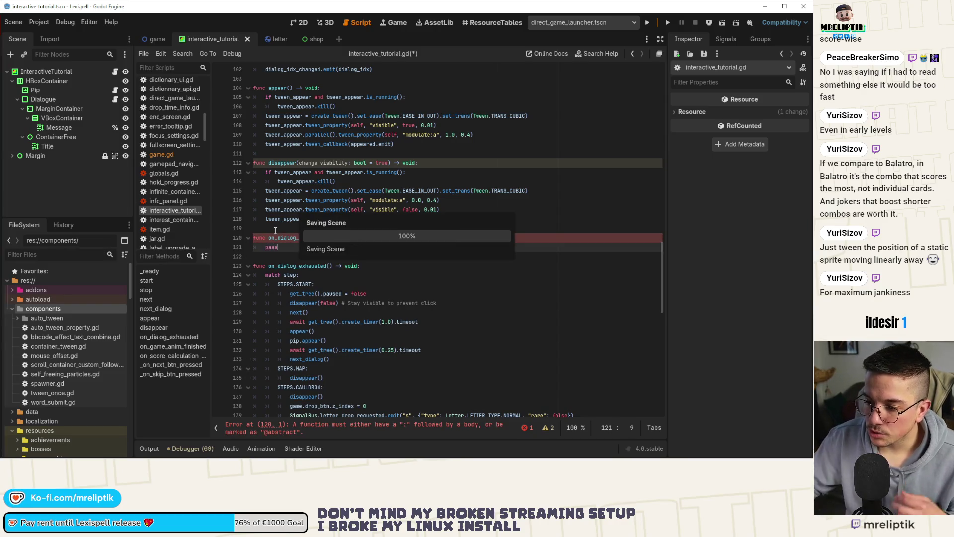
# Replace the placeholder body with an if step == STEPS.INFO: check.
pyautogui.hotkey('shift', 'Home')
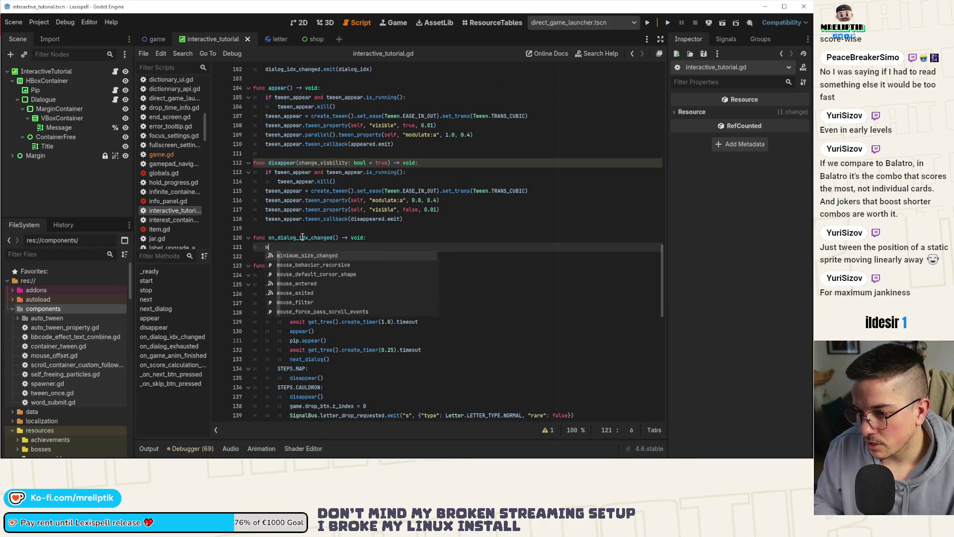
pyautogui.press('BackSpace')
pyautogui.write('if step =')
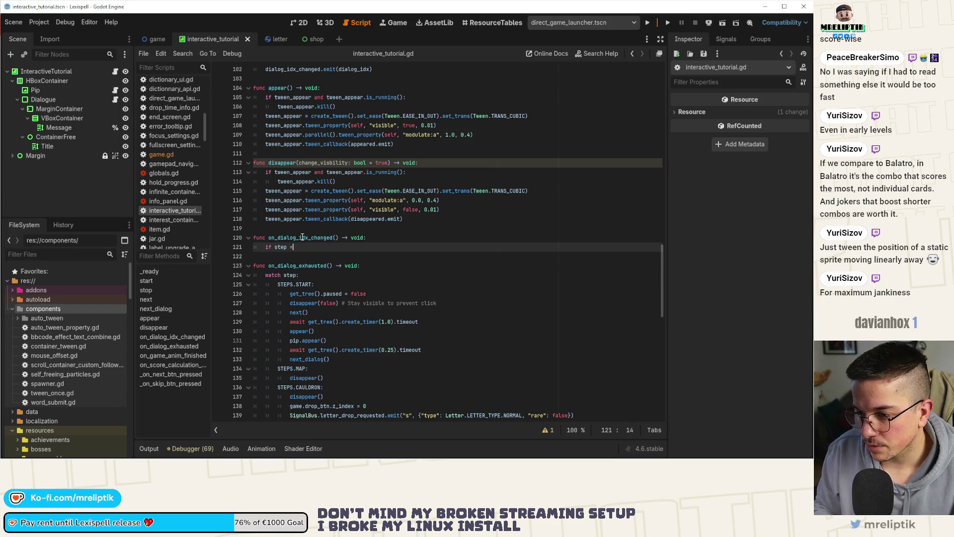
pyautogui.write('= ST')
pyautogui.press('Return')
pyautogui.write('.')
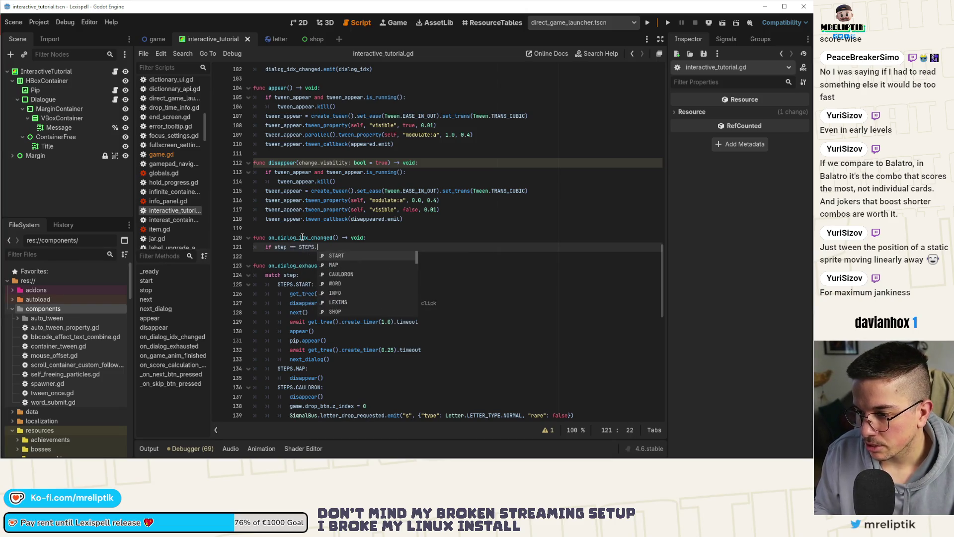
pyautogui.write('INFO:')
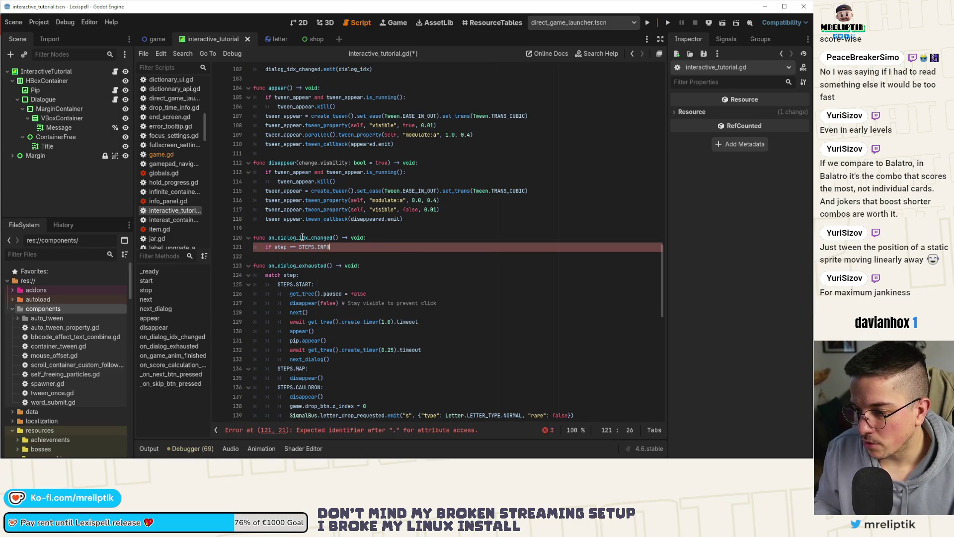
pyautogui.press('Return')
pyautogui.write('pass')
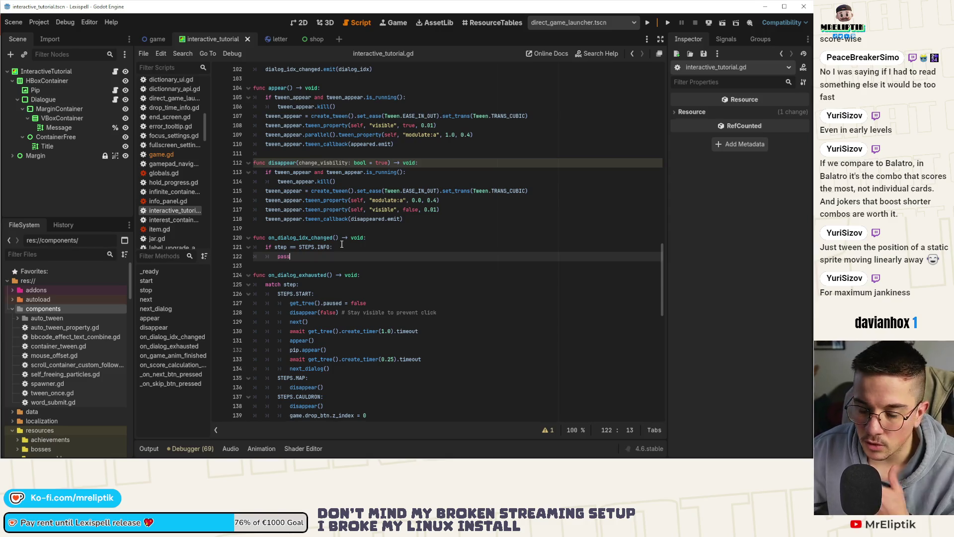
pyautogui.scroll(-10, 342, 244)
pyautogui.scroll(-2, 344, 253)
pyautogui.scroll(-3, 345, 265)
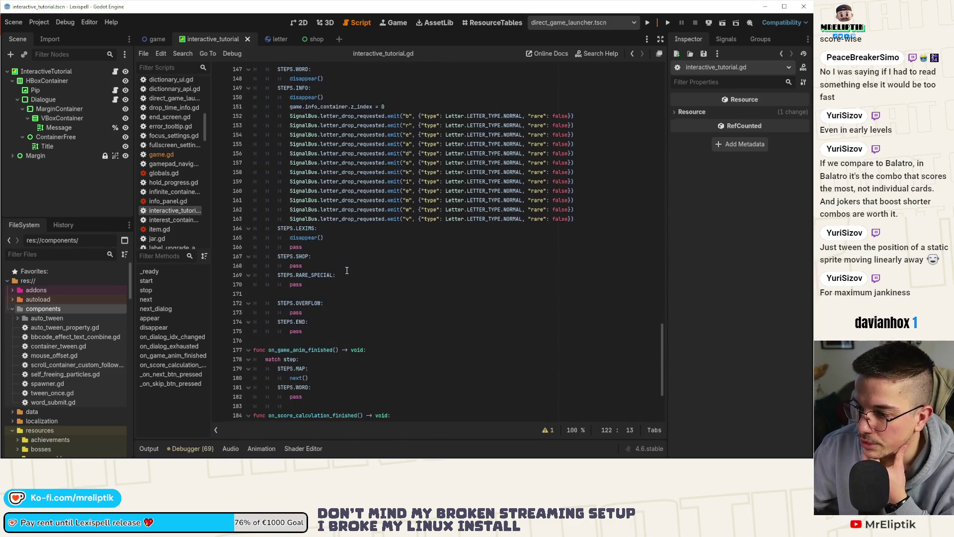
pyautogui.scroll(-3, 360, 295)
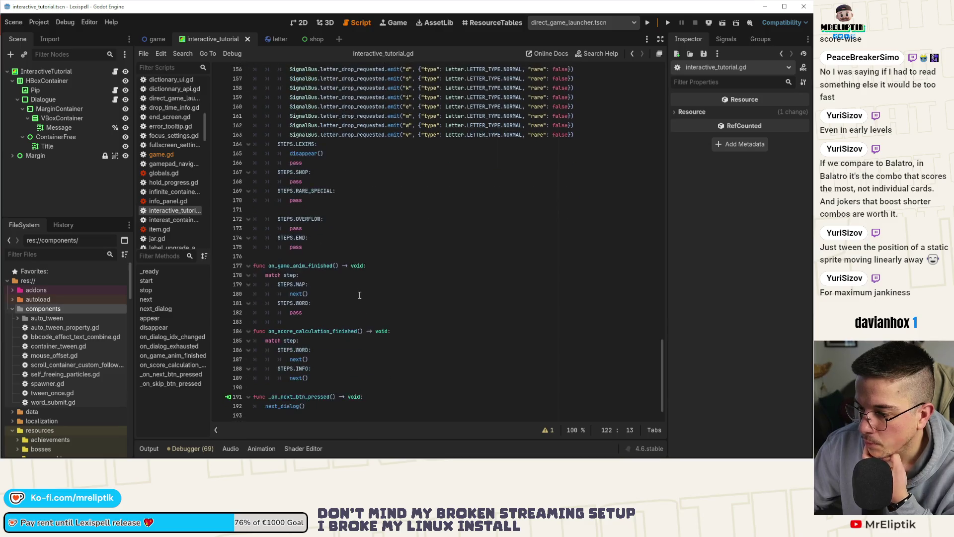
pyautogui.scroll(6, 377, 296)
pyautogui.scroll(2, 377, 296)
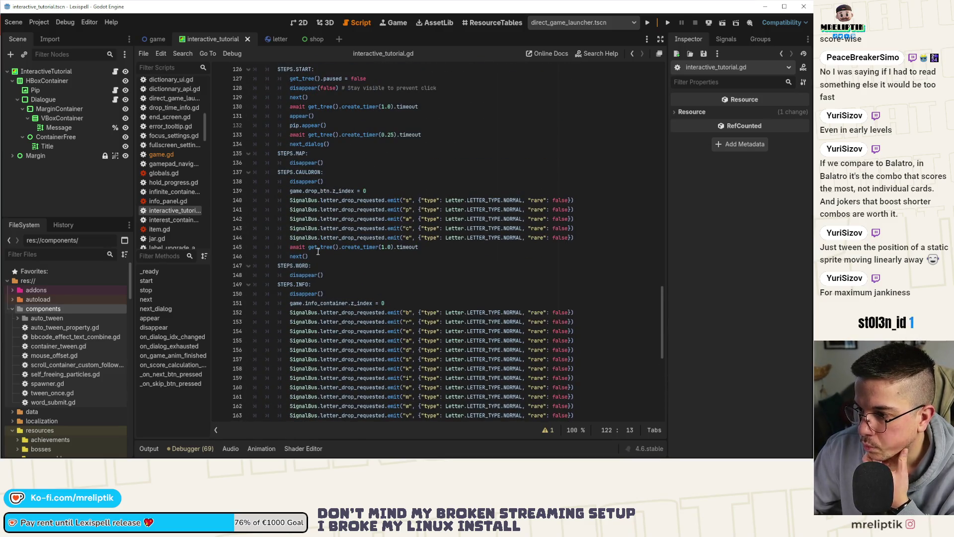
pyautogui.scroll(2, 311, 280)
pyautogui.scroll(-3, 311, 281)
pyautogui.scroll(-2, 321, 253)
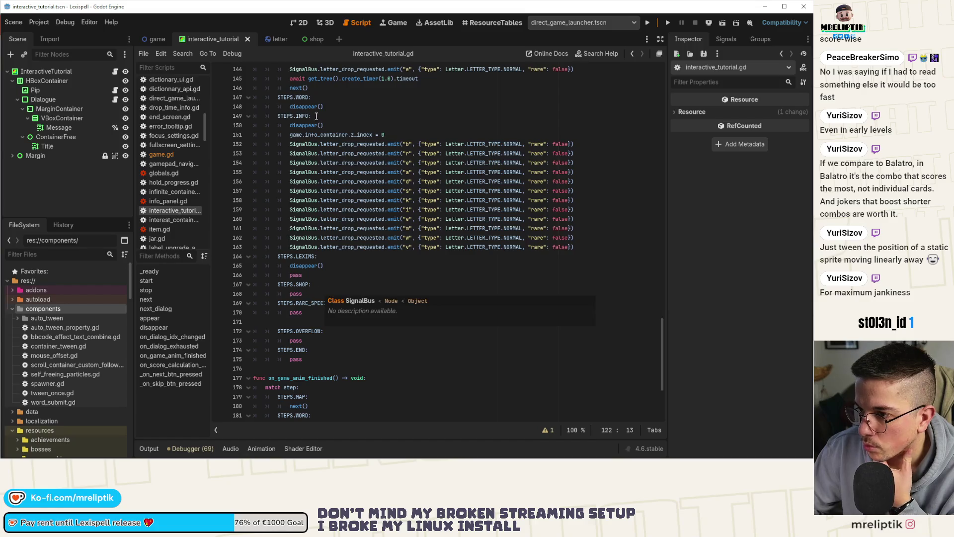
pyautogui.moveTo(290, 134); pyautogui.dragTo(439, 137)
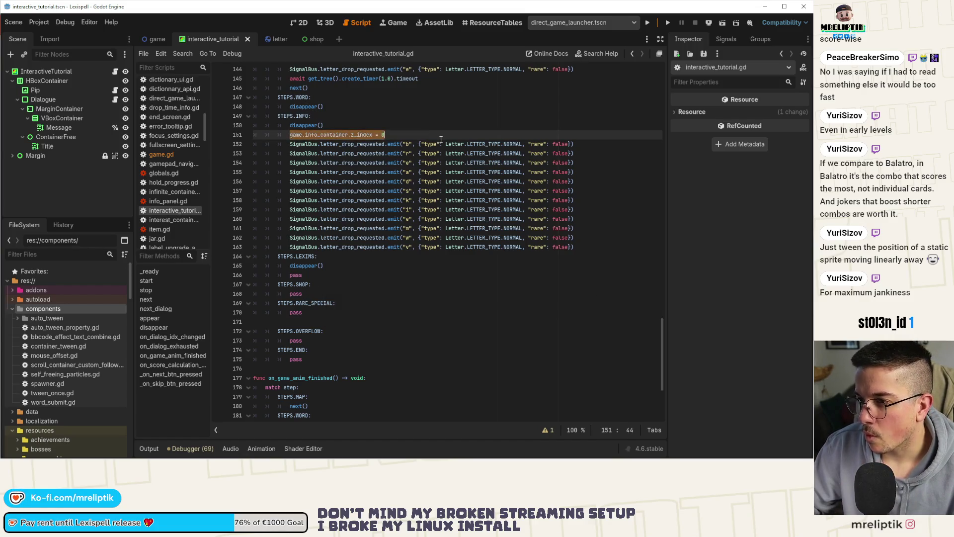
pyautogui.scroll(1, 331, 215)
pyautogui.scroll(2, 343, 228)
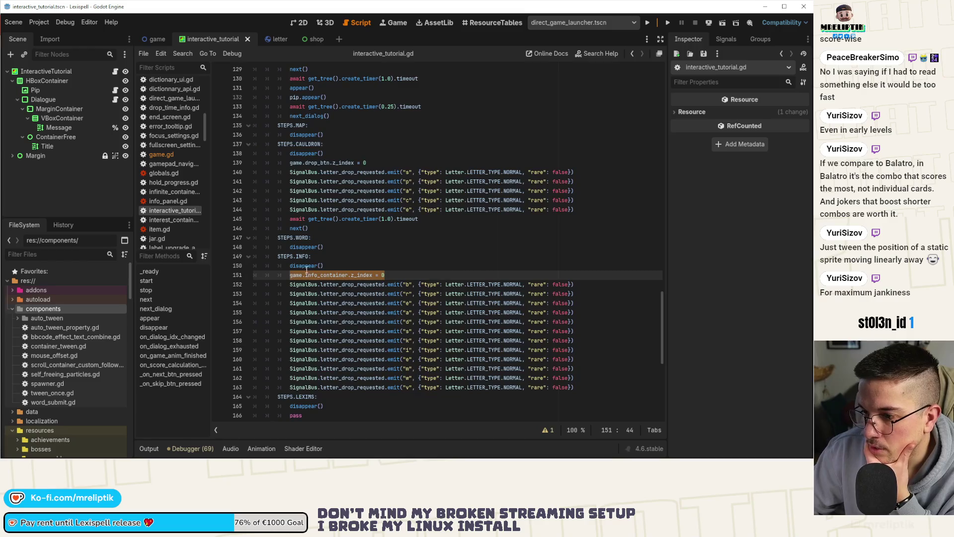
pyautogui.scroll(2, 365, 248)
pyautogui.scroll(5, 326, 301)
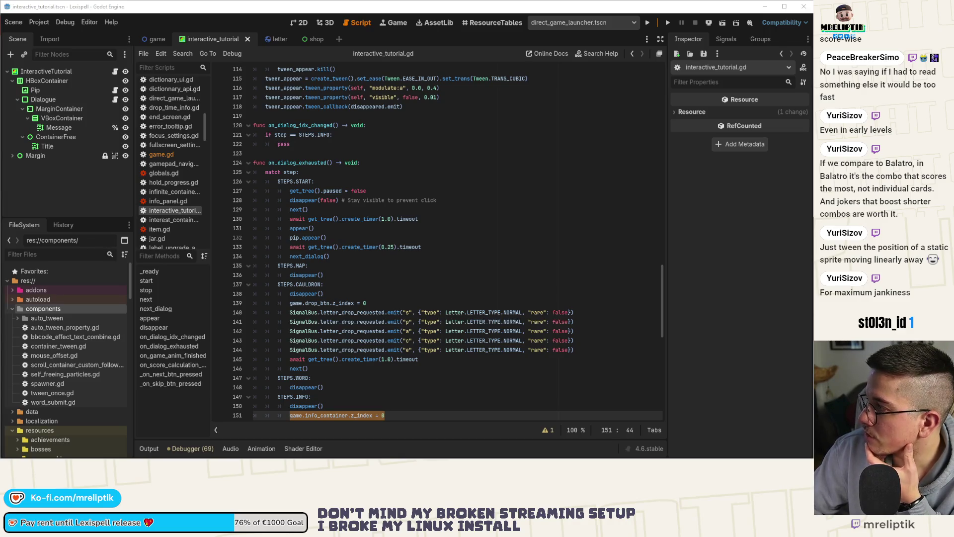
pyautogui.scroll(2, 293, 198)
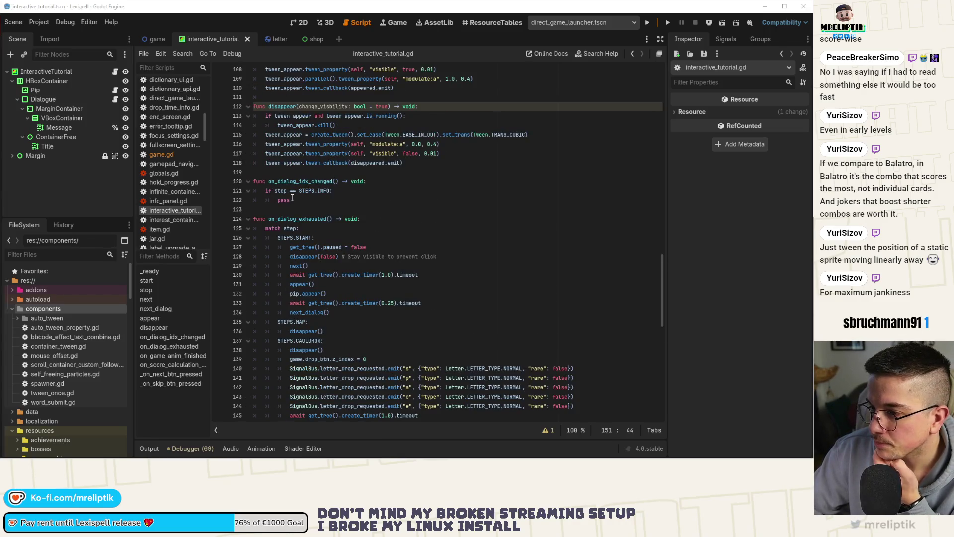
pyautogui.click(292, 198)
pyautogui.click(336, 181)
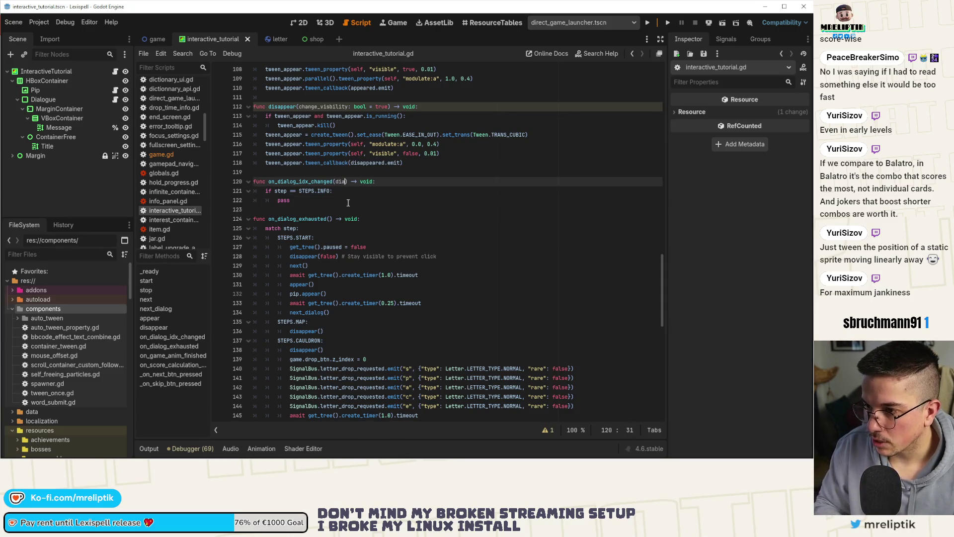
pyautogui.write('id')
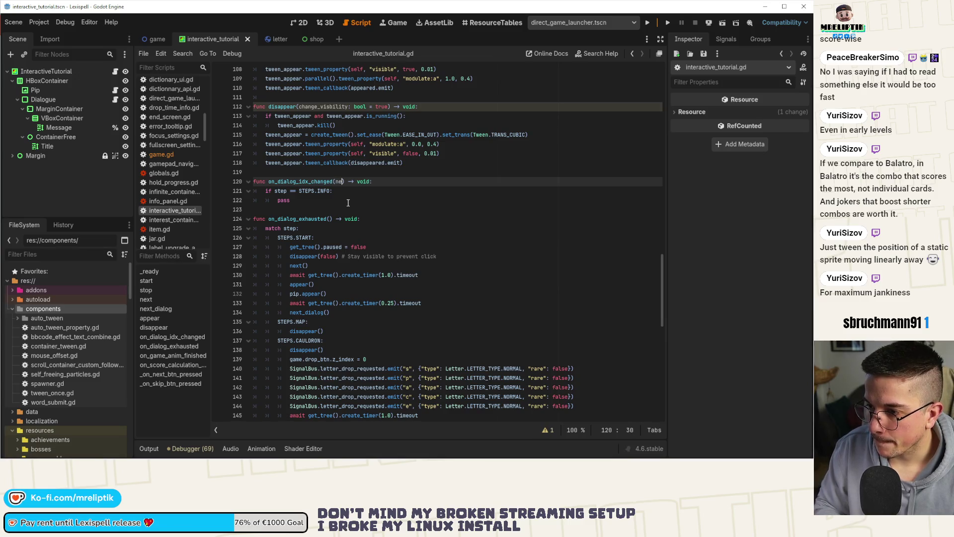
pyautogui.write('x: ')
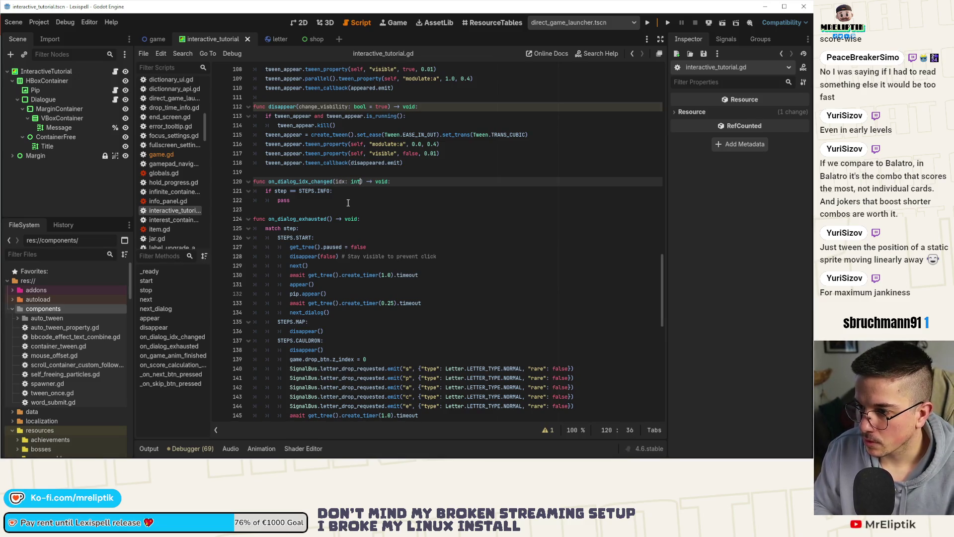
pyautogui.write('int')
# Add idx: int parameter and set game.info_container.z_index = 0 when idx == 1.
pyautogui.click(348, 201)
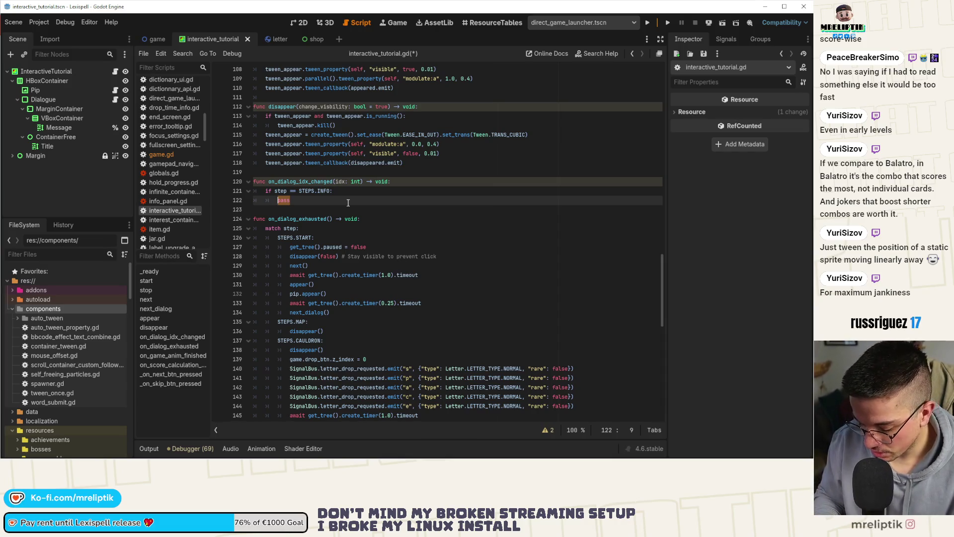
pyautogui.write('if idx')
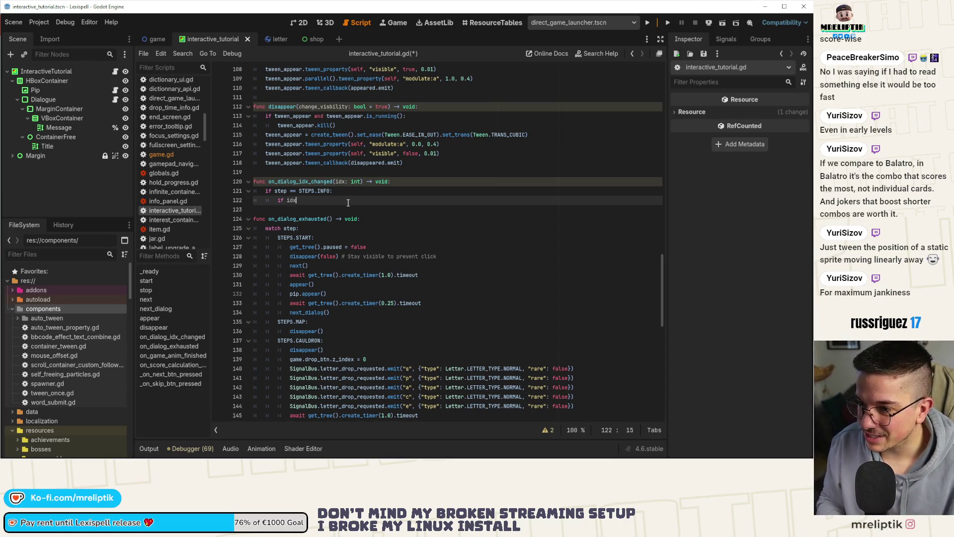
pyautogui.write(' = ')
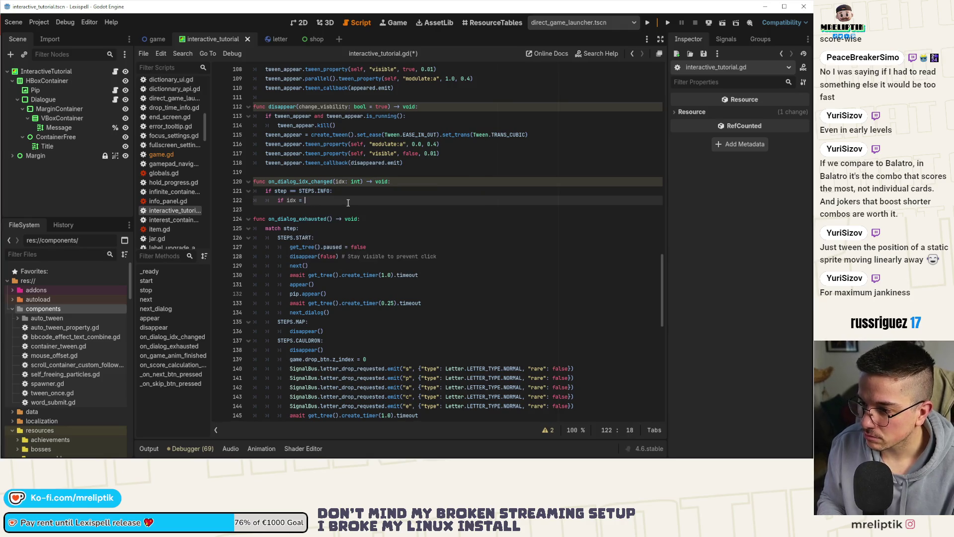
pyautogui.write('1:')
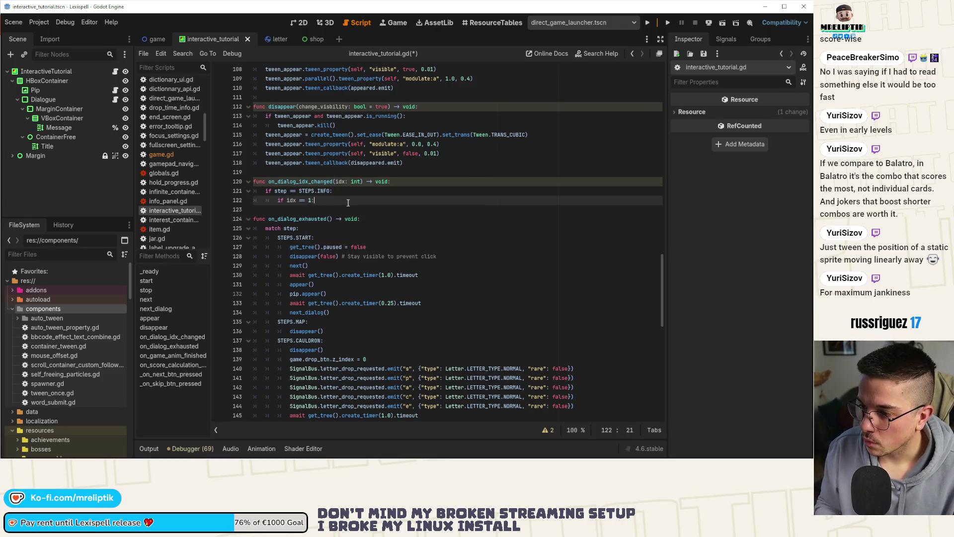
pyautogui.press('Return')
pyautogui.write('game.info_container.z_index = 0')
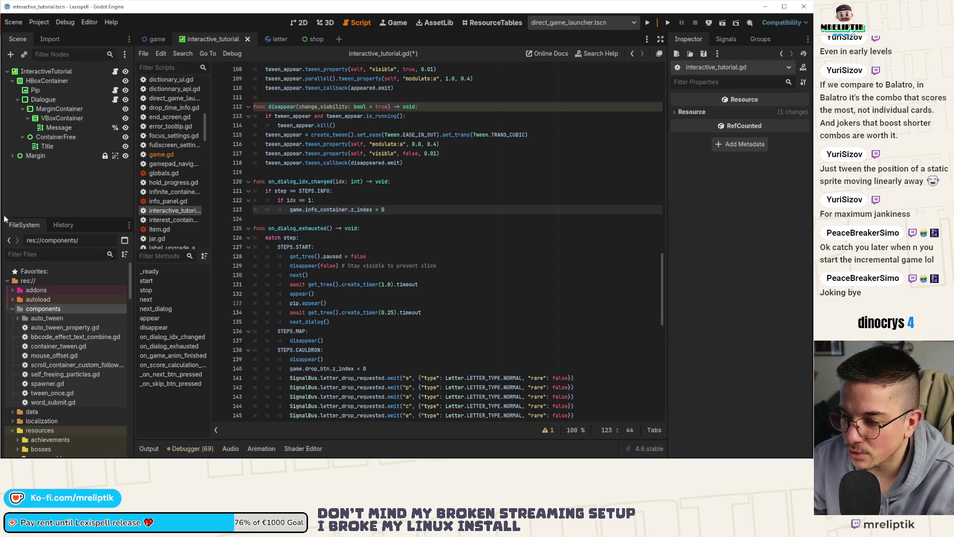
pyautogui.click(426, 237)
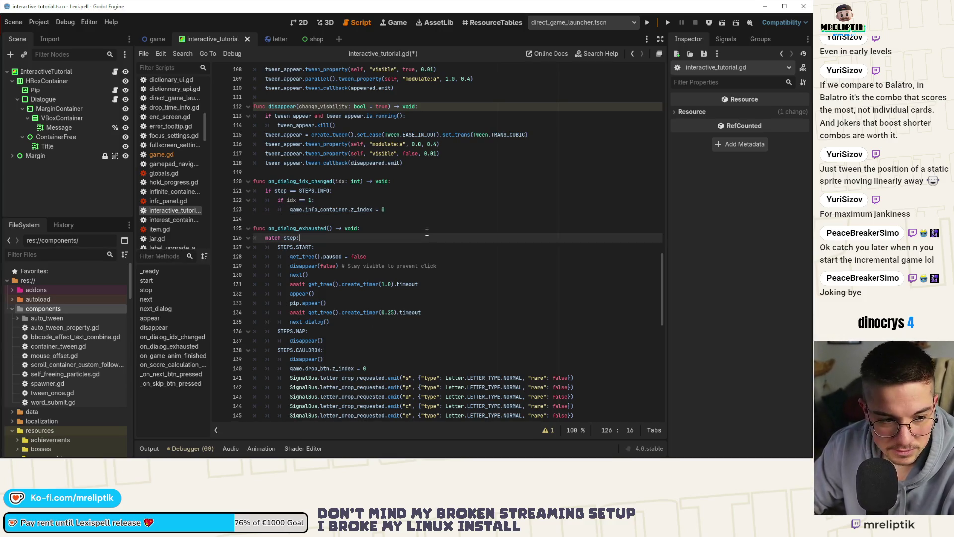
# Inspect the game scene's HUD > Margin > InfoContainer node and its script, then return to game.gd.
pyautogui.click(331, 210)
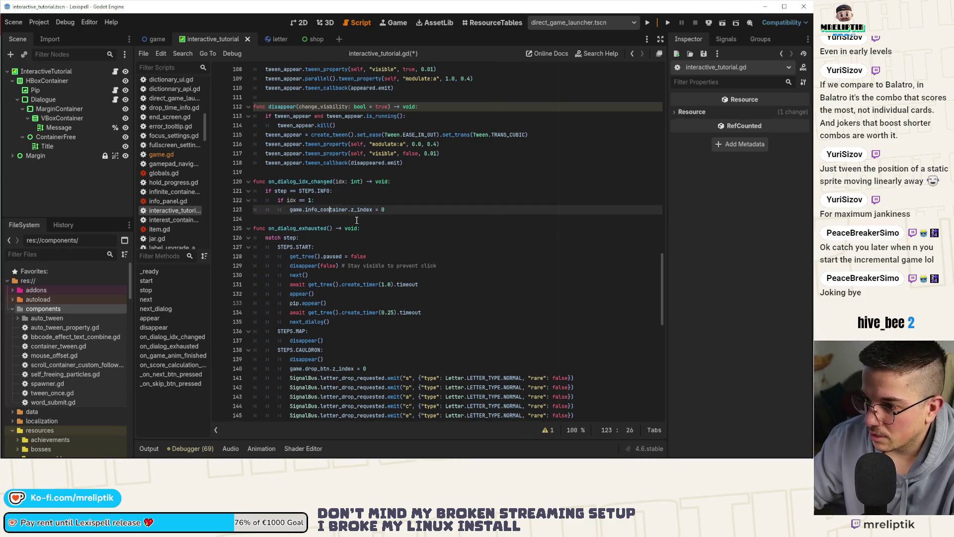
pyautogui.doubleClick(328, 209)
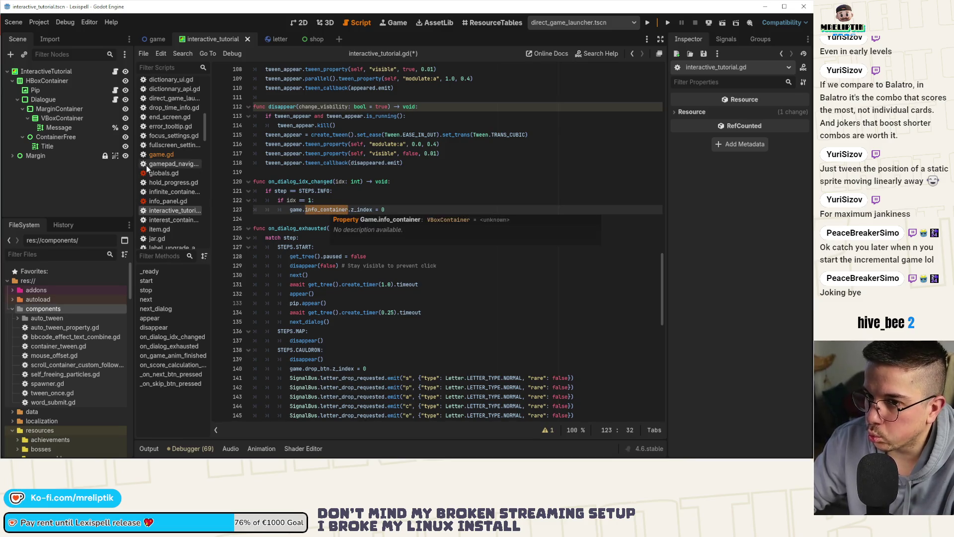
pyautogui.click(166, 38)
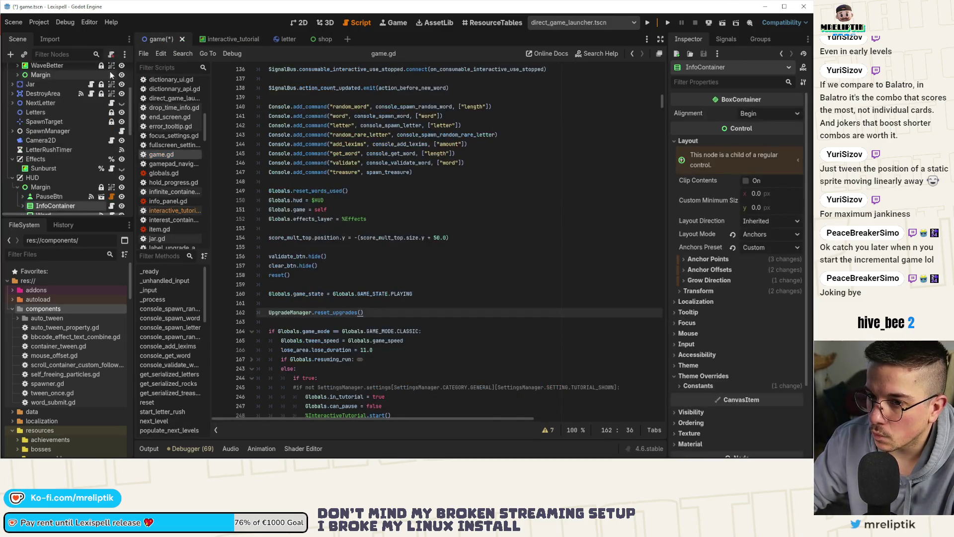
pyautogui.scroll(-3, 89, 117)
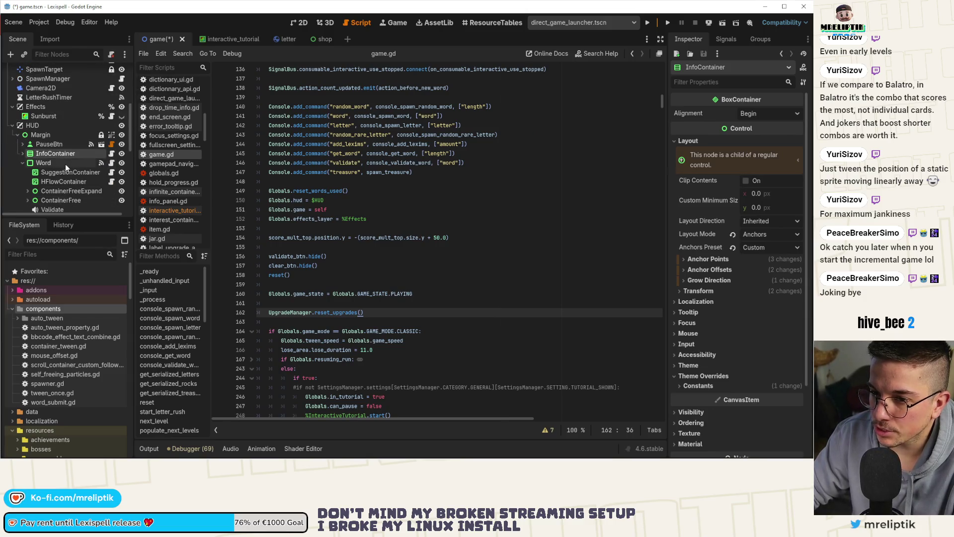
pyautogui.click(21, 153)
pyautogui.click(111, 153)
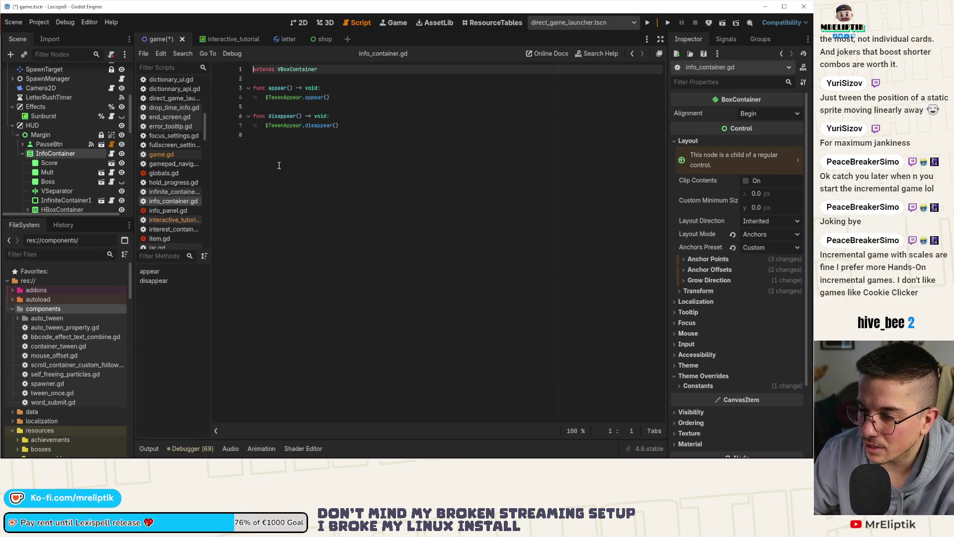
pyautogui.scroll(3, 80, 107)
pyautogui.click(109, 70)
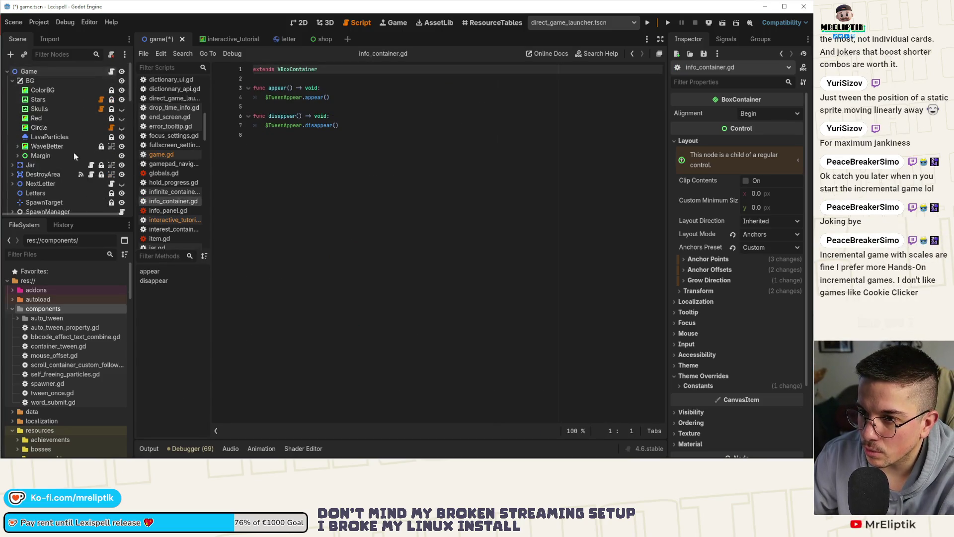
pyautogui.scroll(-2, 74, 152)
pyautogui.click(457, 265)
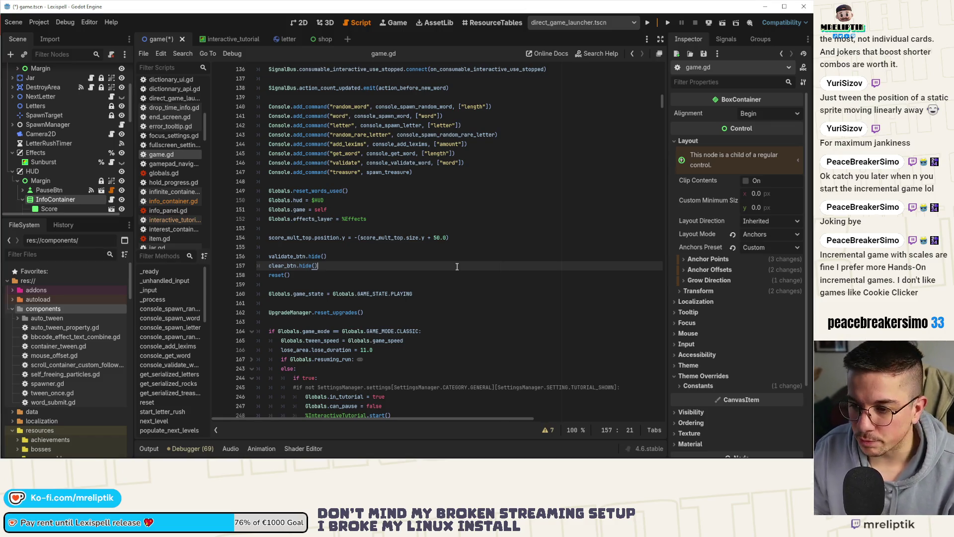
# Search game.gd for info_container, add a blank line after its declaration at line 97, and save.
pyautogui.hotkey('ctrl', 'f')
pyautogui.write('info_')
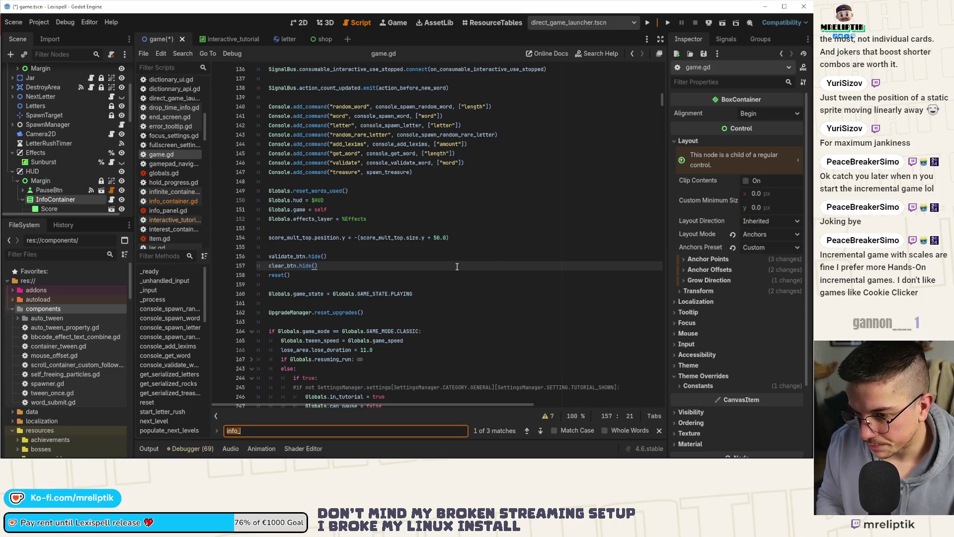
pyautogui.press('BackSpace')
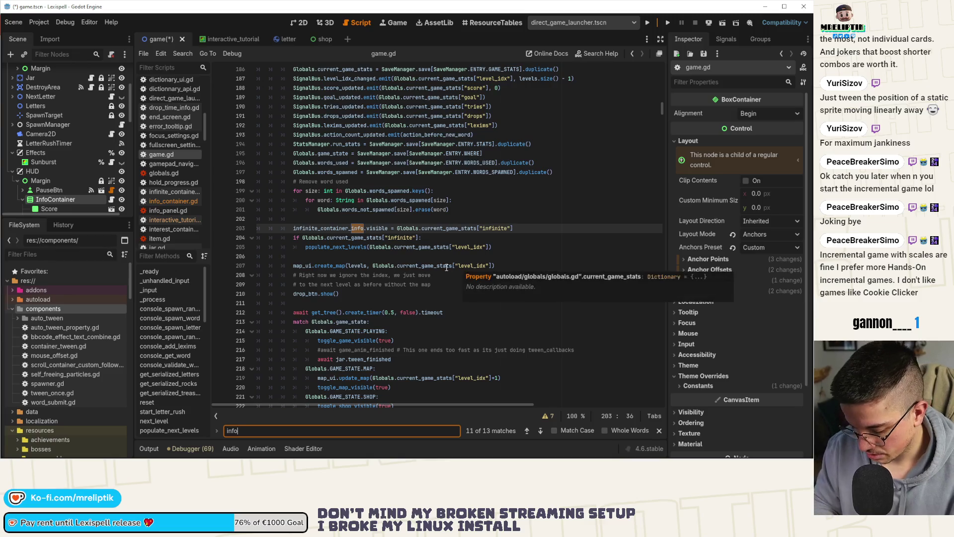
pyautogui.write('_container')
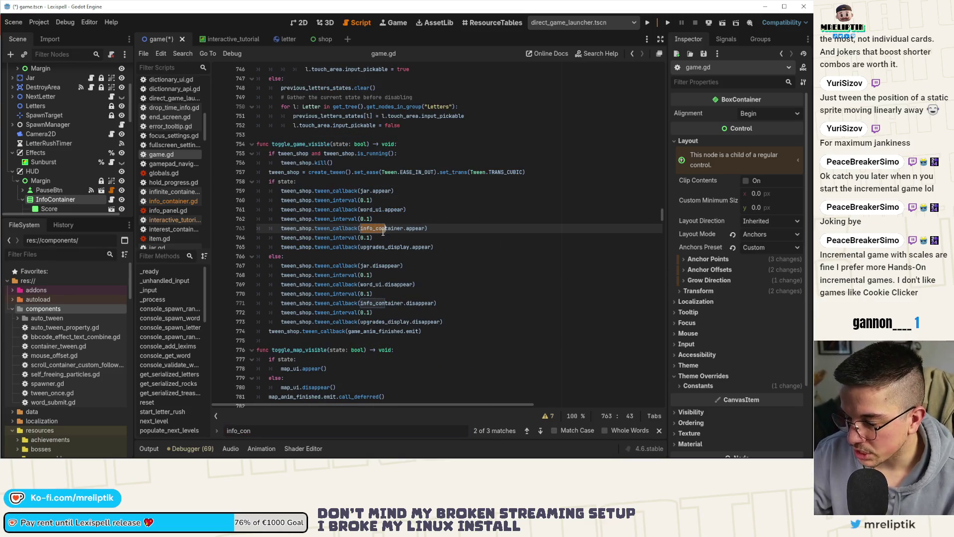
pyautogui.click(528, 430)
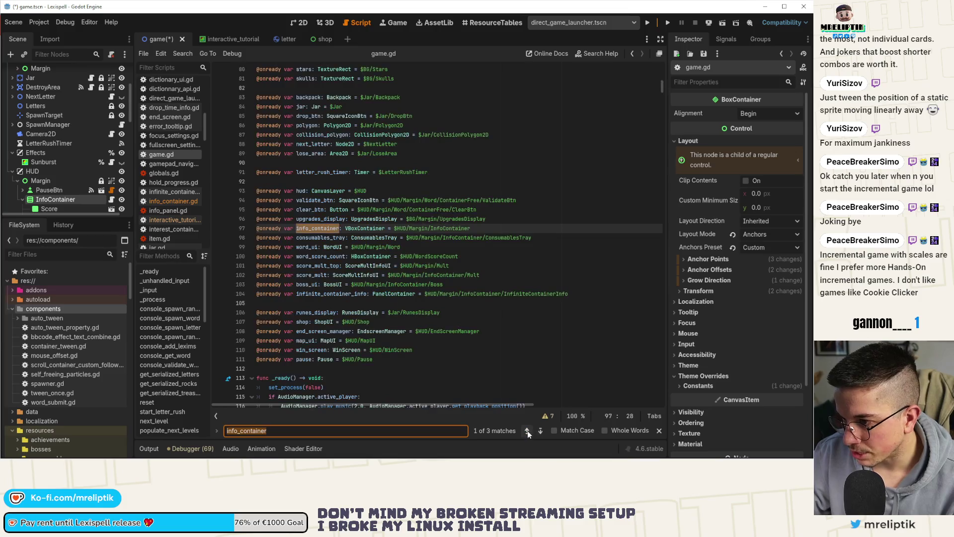
pyautogui.click(311, 228)
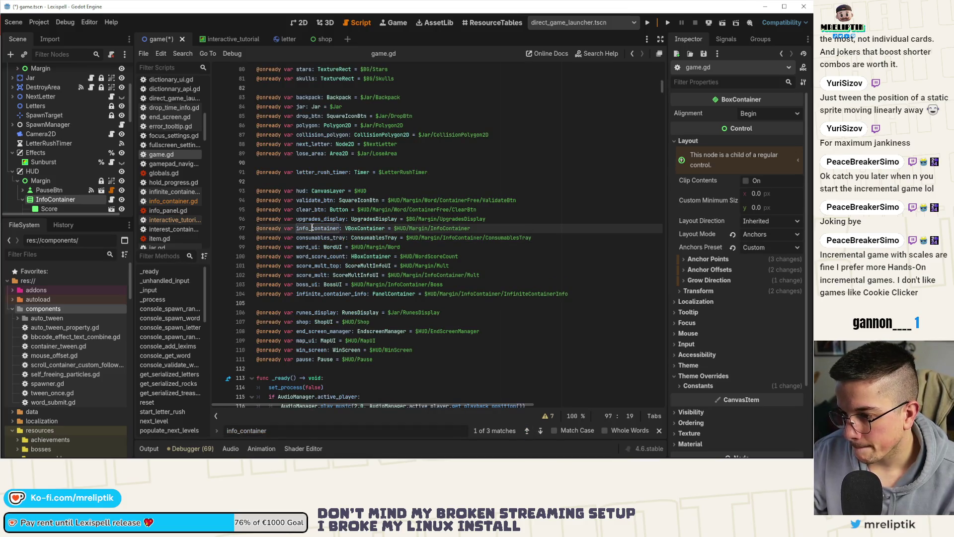
pyautogui.click(508, 226)
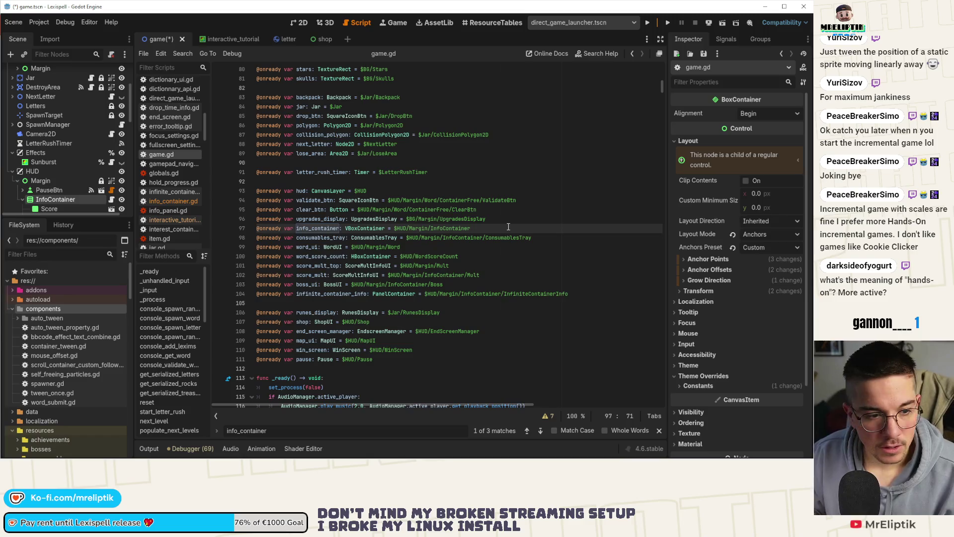
pyautogui.press('Return')
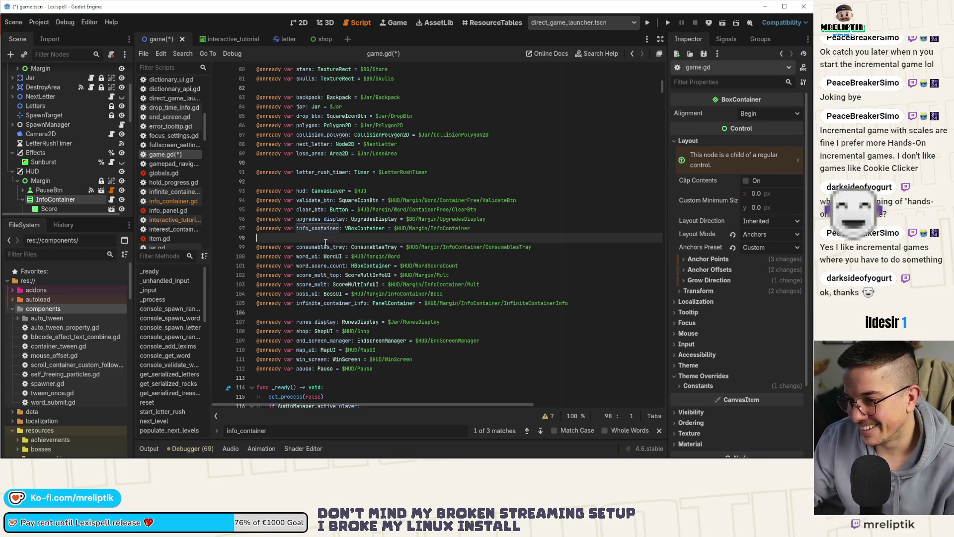
pyautogui.hotkey('ctrl', 's')
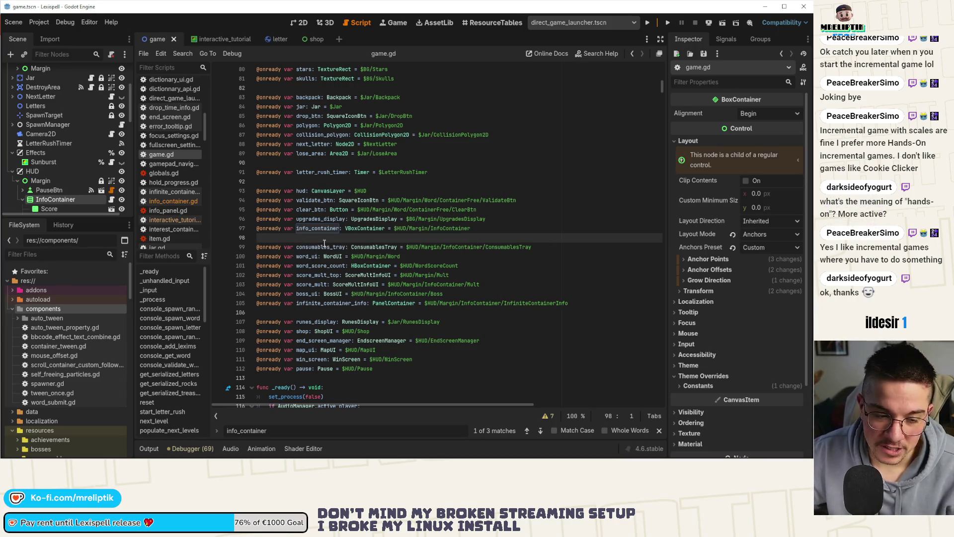
pyautogui.click(322, 246)
pyautogui.scroll(-3, 76, 163)
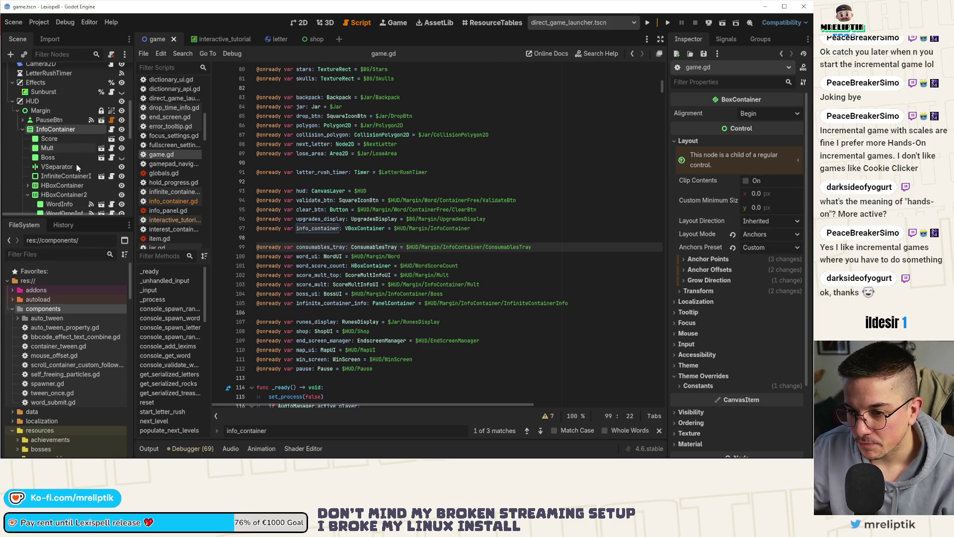
pyautogui.click(57, 135)
pyautogui.keyDown('shift'); pyautogui.click(52, 148); pyautogui.keyUp('shift')
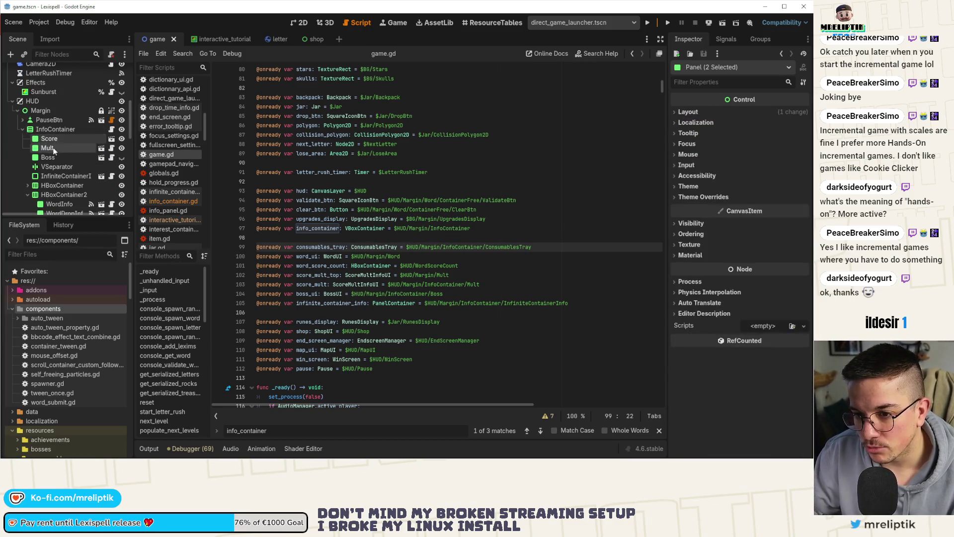
pyautogui.moveTo(52, 148); pyautogui.dragTo(257, 238)
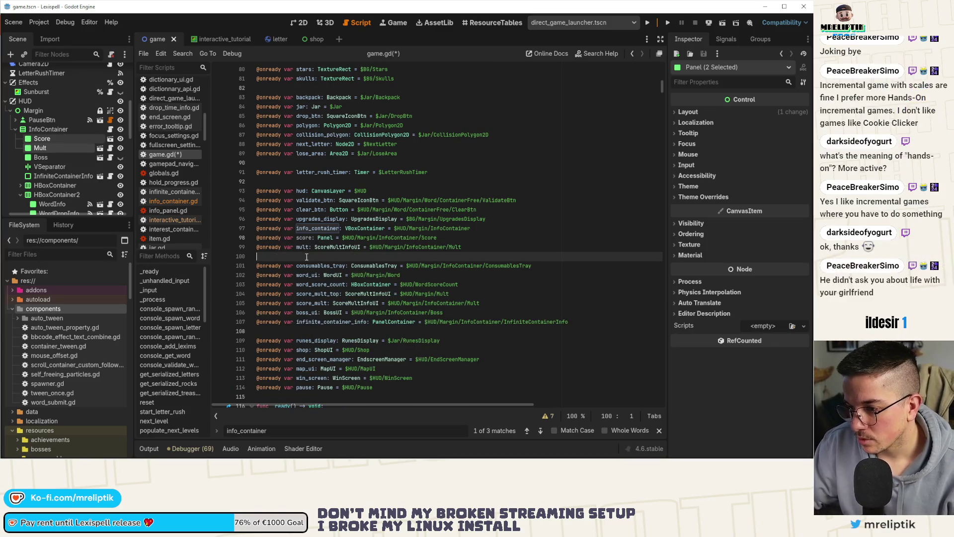
pyautogui.click(316, 237)
pyautogui.write('_ui')
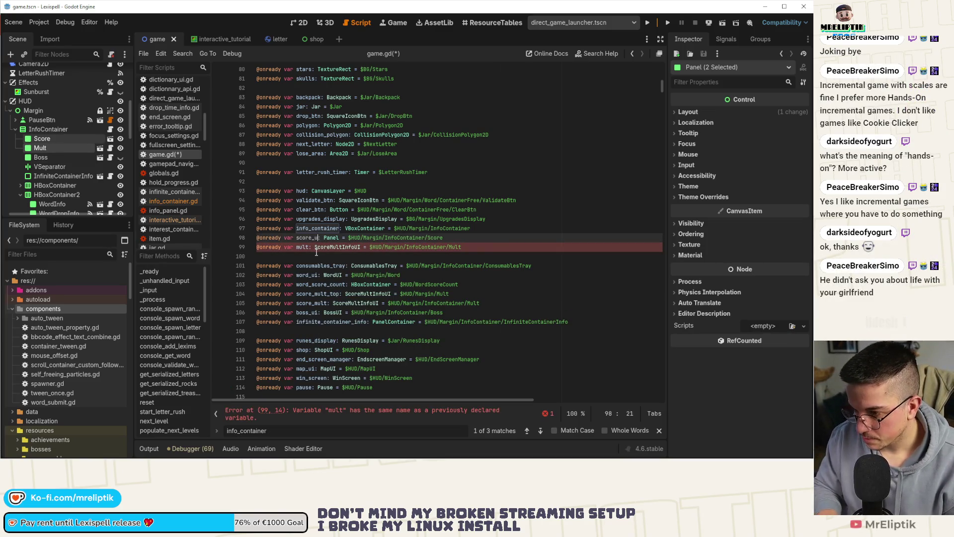
pyautogui.click(316, 249)
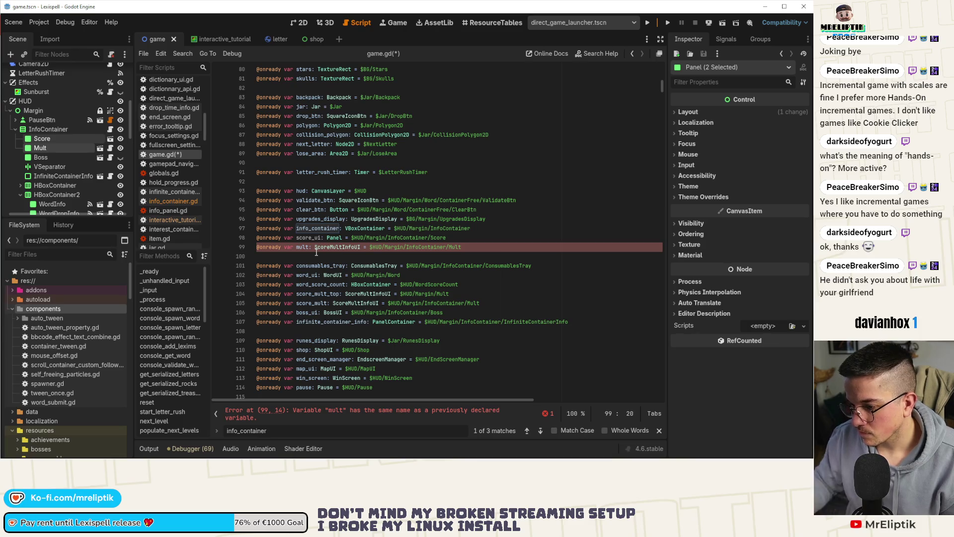
pyautogui.scroll(-1, 316, 252)
pyautogui.scroll(1, 317, 251)
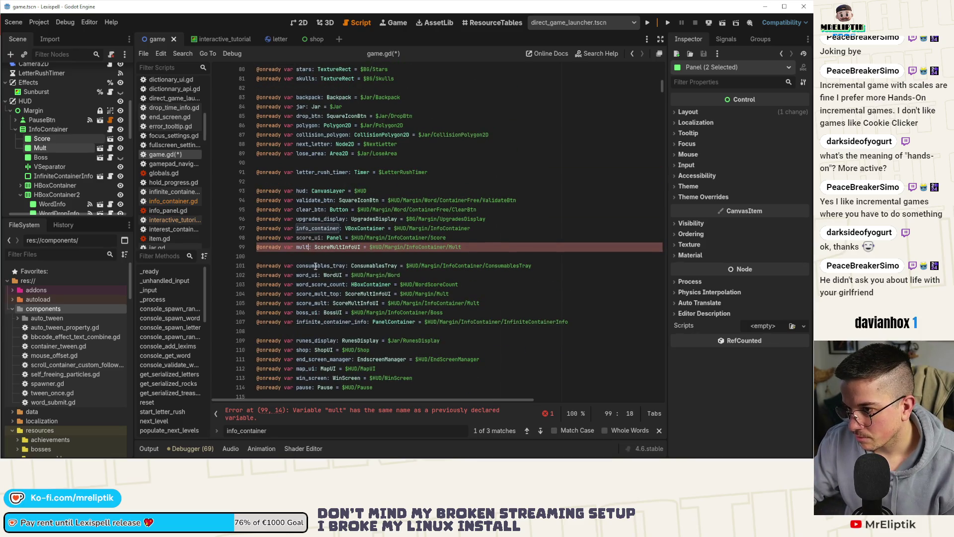
pyautogui.scroll(-1, 316, 266)
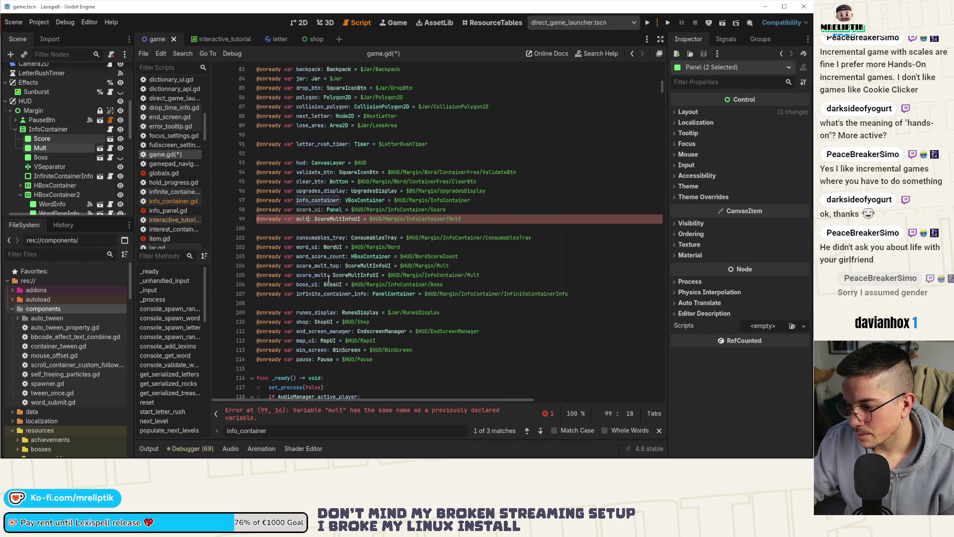
pyautogui.write('_ui')
pyautogui.hotkey('ctrl', 's')
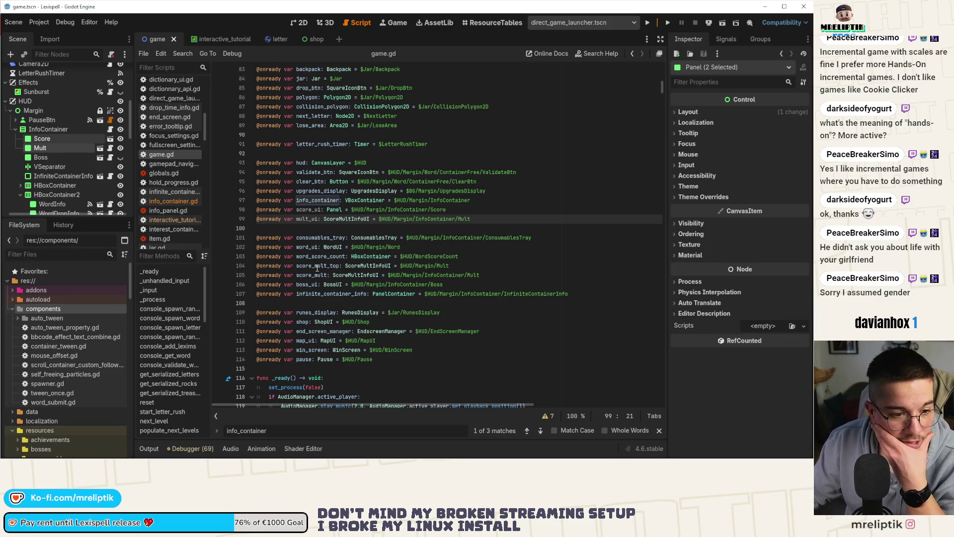
pyautogui.click(317, 228)
pyautogui.press('Return')
# Clear the full HUD node paths from the score_ui and mult_ui declarations, undoing a stray node drop.
pyautogui.click(317, 226)
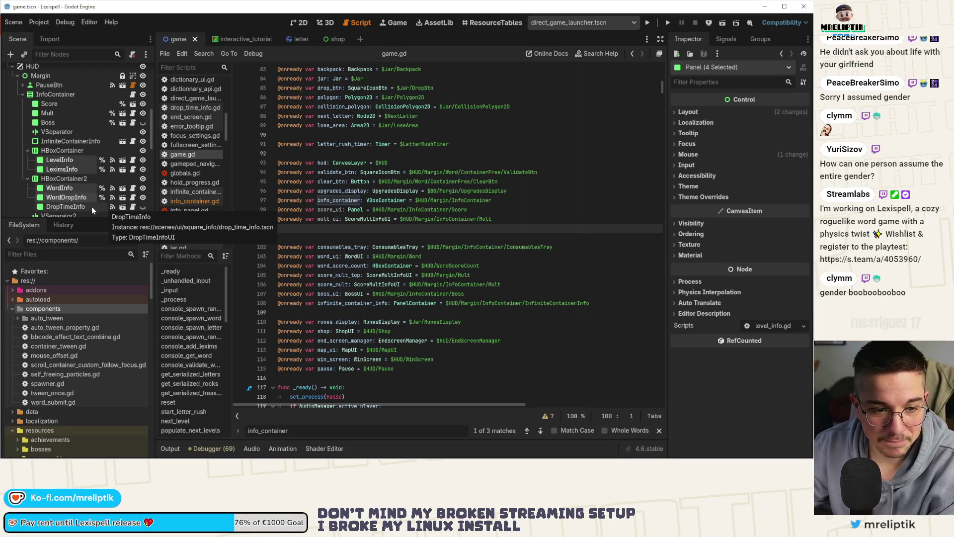
pyautogui.click(64, 168)
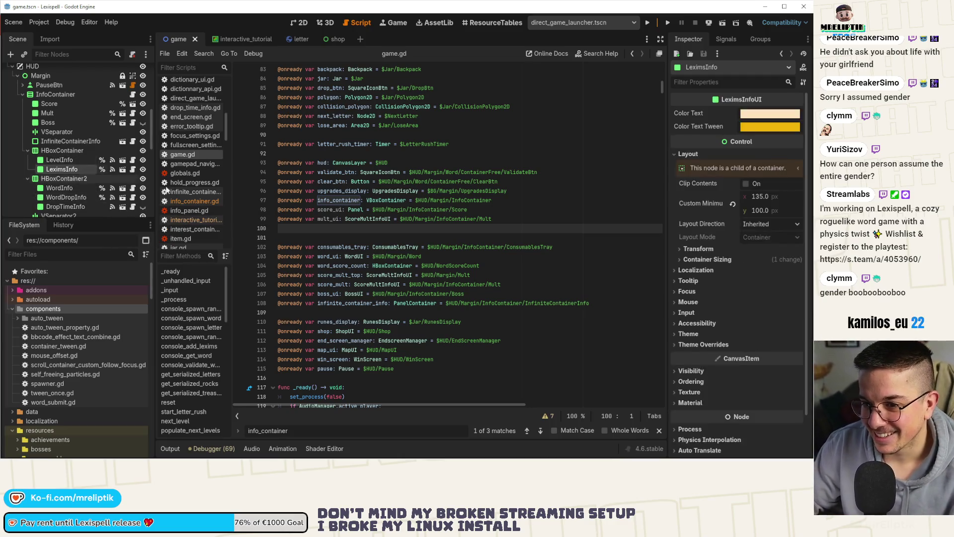
pyautogui.click(334, 209)
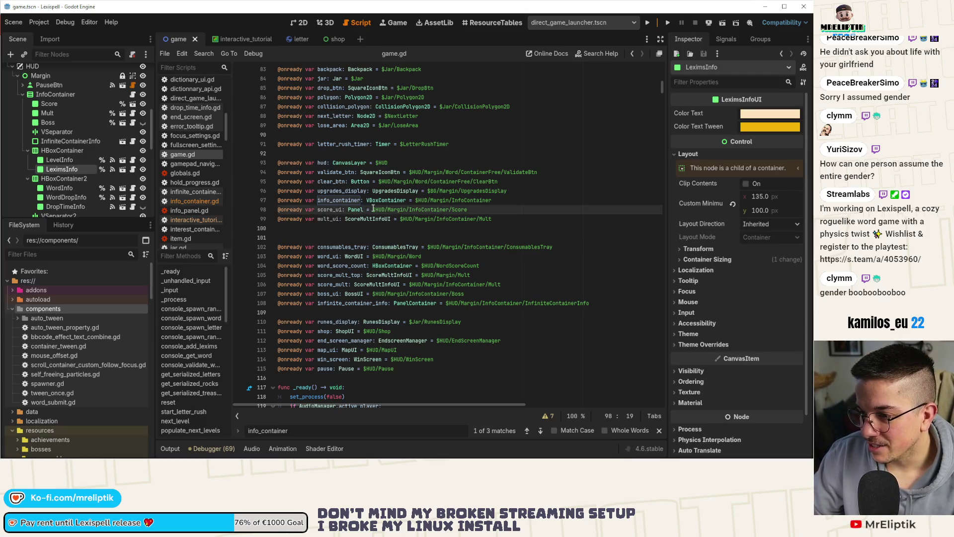
pyautogui.moveTo(373, 210); pyautogui.dragTo(517, 205)
pyautogui.press('BackSpace')
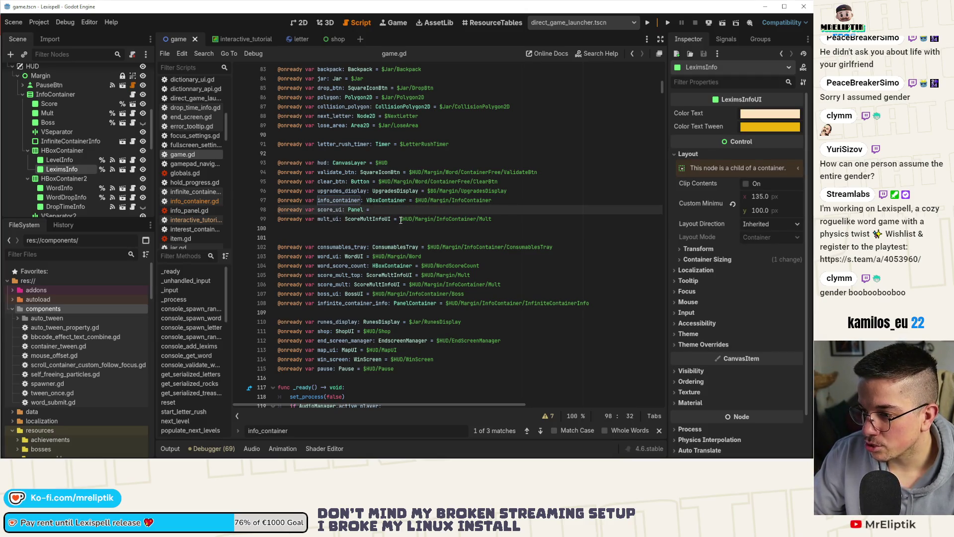
pyautogui.moveTo(401, 219); pyautogui.dragTo(492, 218)
pyautogui.press('BackSpace')
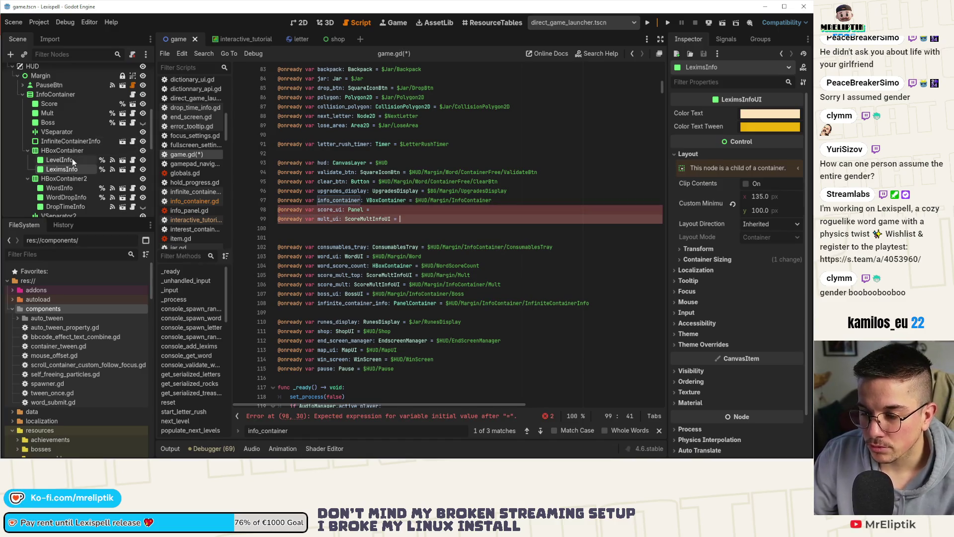
pyautogui.click(70, 105)
pyautogui.keyDown('shift'); pyautogui.click(63, 114); pyautogui.keyUp('shift')
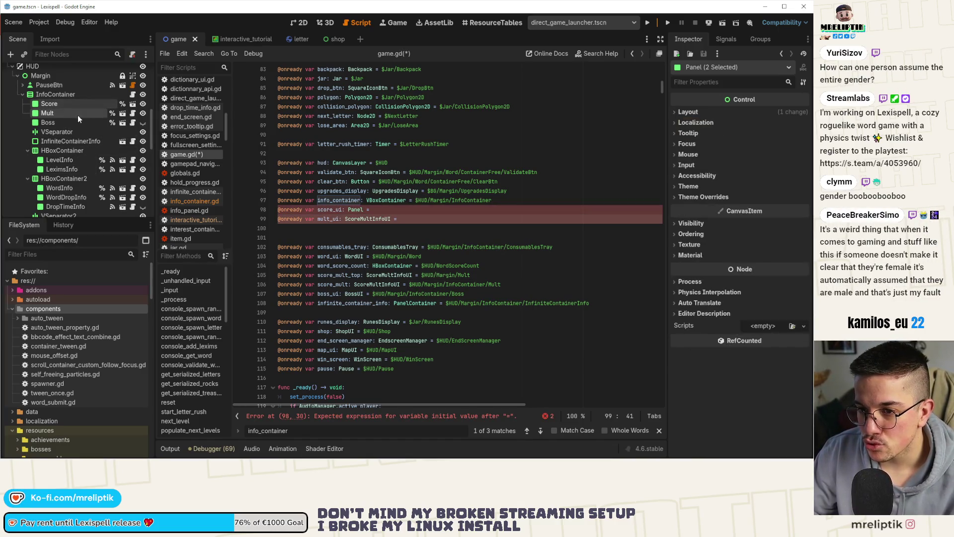
pyautogui.moveTo(77, 115)
pyautogui.mouseDown()
pyautogui.moveTo(417, 215)
pyautogui.moveTo(383, 209)
pyautogui.mouseUp()
pyautogui.hotkey('ctrl', 'z')
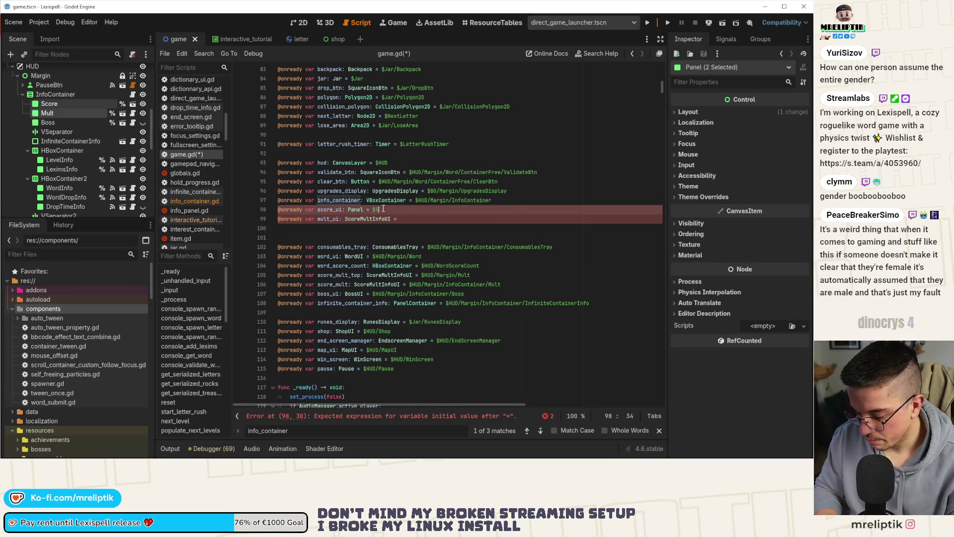
pyautogui.write('$Score')
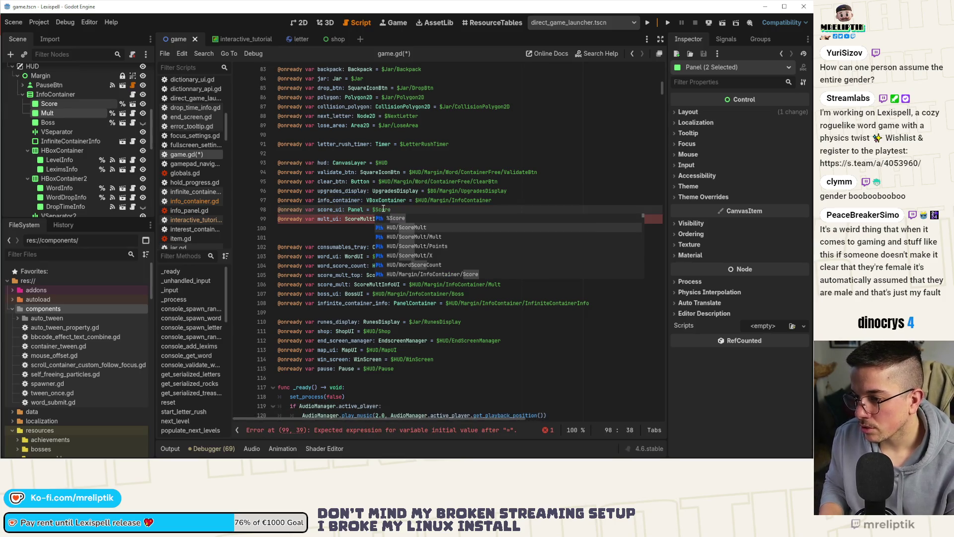
# Bind score_ui to %Score and mult_ui to %Mult via unique-name autocomplete, and save.
pyautogui.press('BackSpace')
pyautogui.press('BackSpace')
pyautogui.press('BackSpace')
pyautogui.press('Escape')
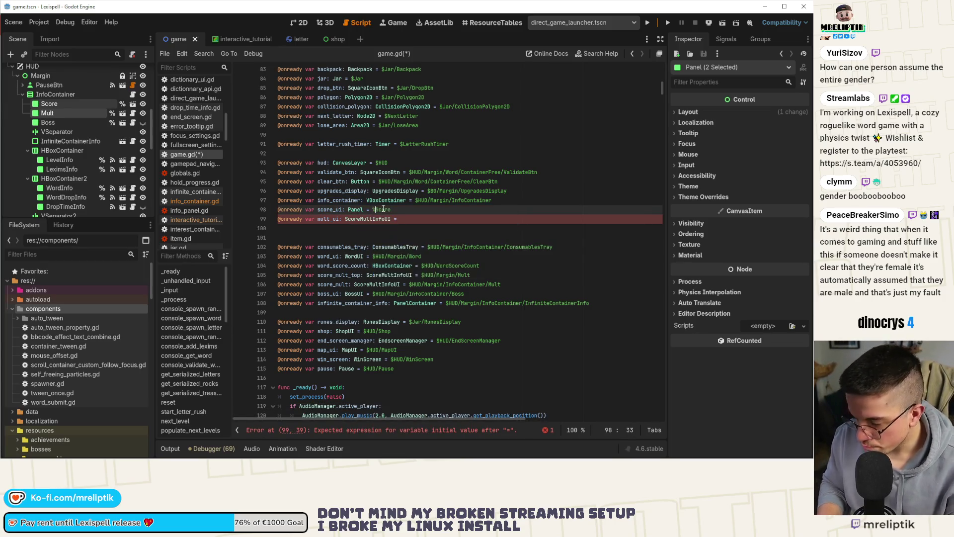
pyautogui.press('Down')
pyautogui.press('End')
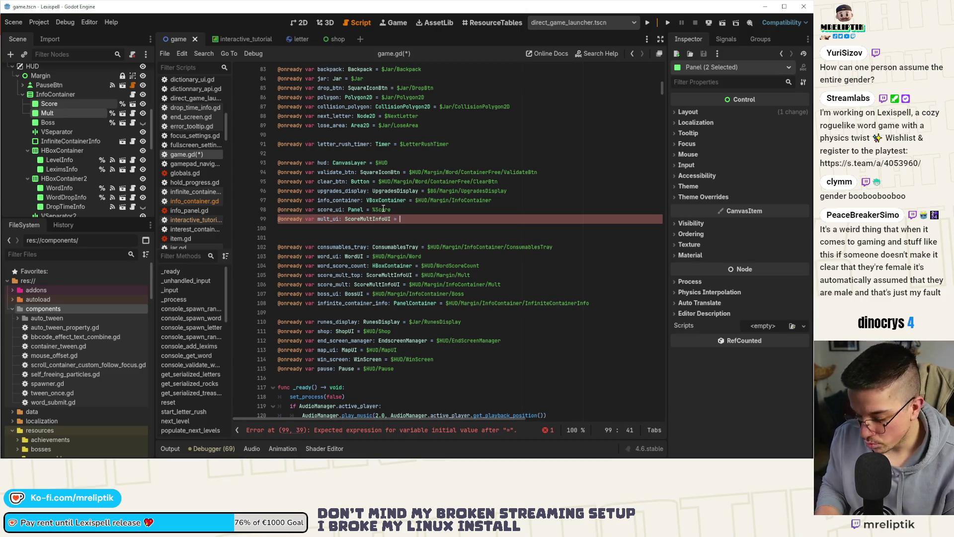
pyautogui.press('BackSpace')
pyautogui.press('BackSpace')
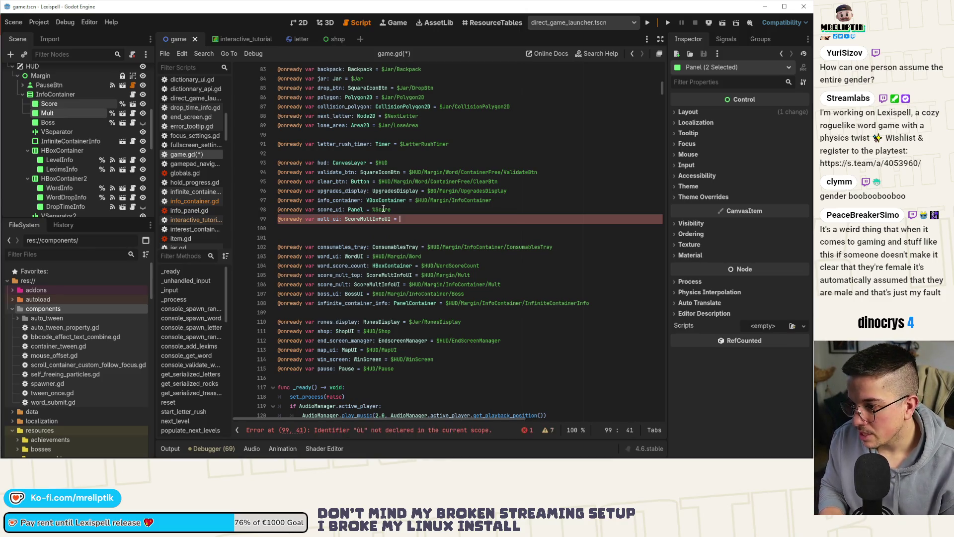
pyautogui.write('Mu')
pyautogui.press('BackSpace')
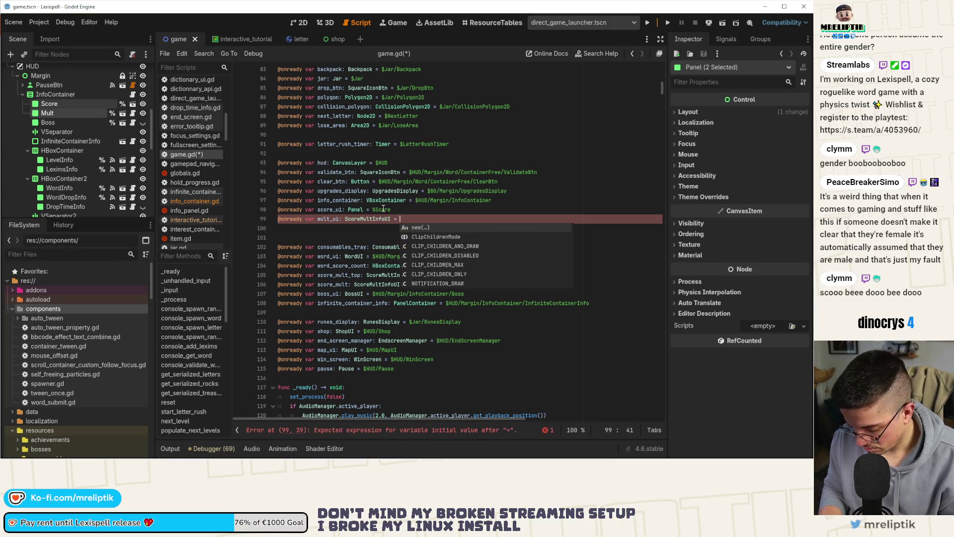
pyautogui.write('uMu')
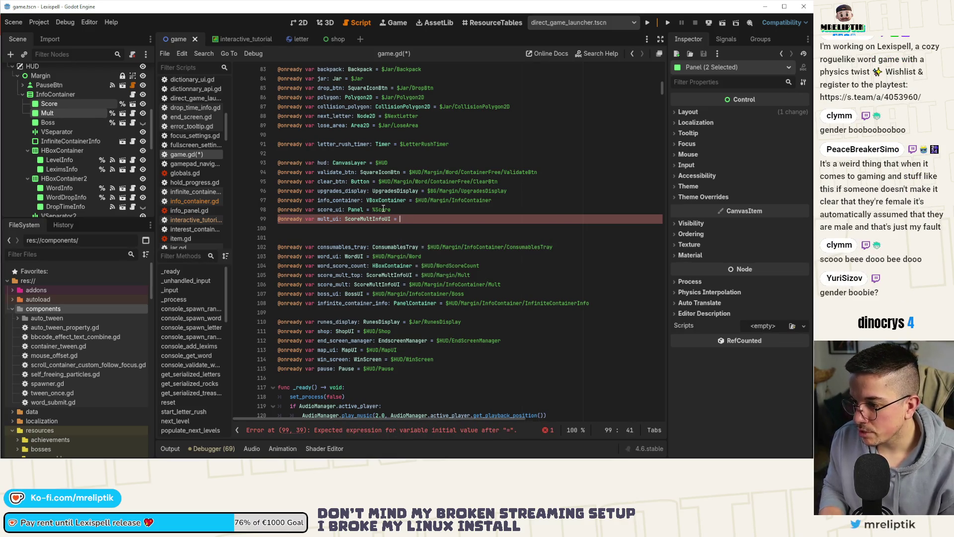
pyautogui.write('%mult')
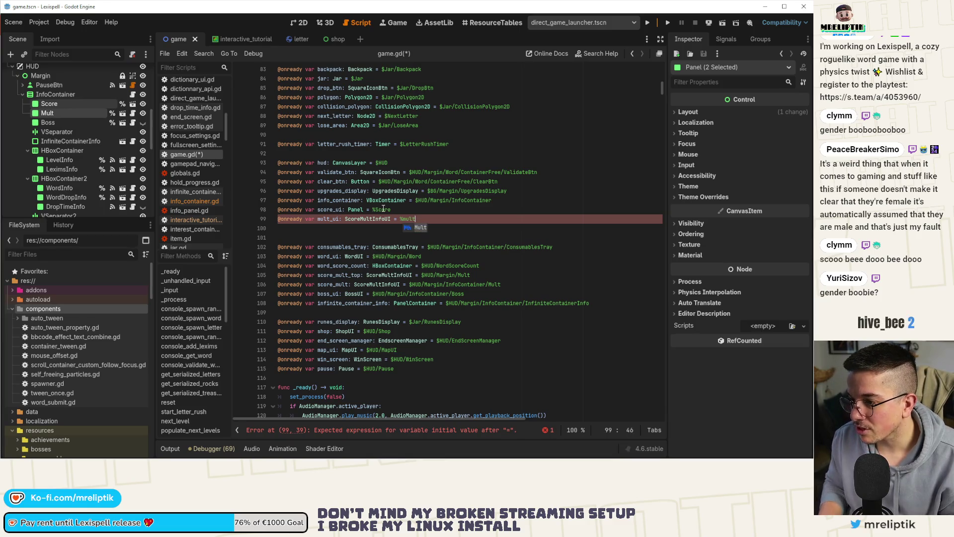
pyautogui.press('BackSpace')
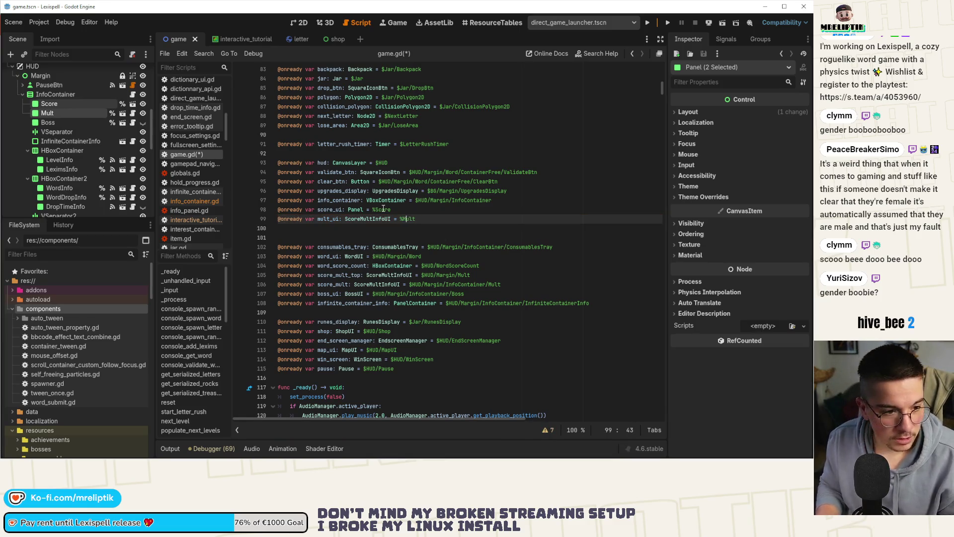
pyautogui.hotkey('ctrl', 's')
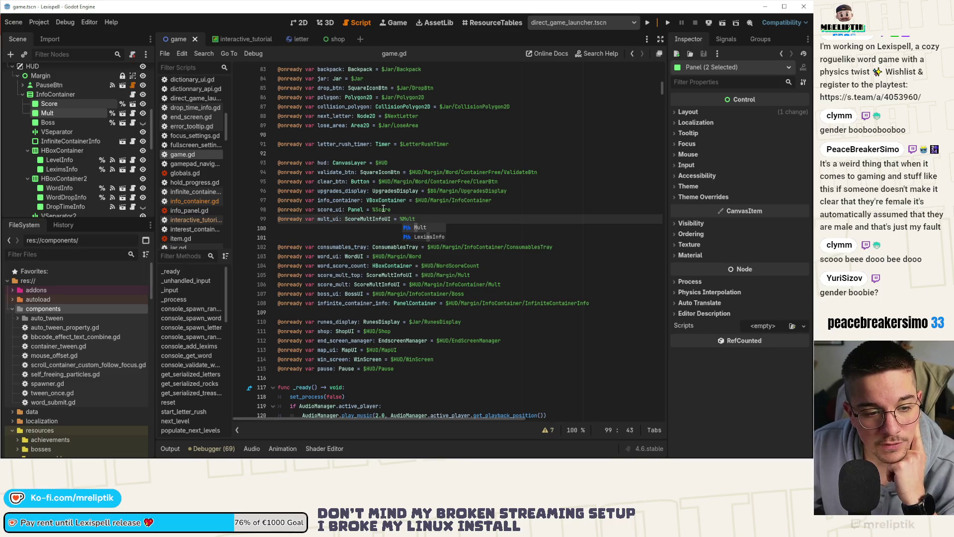
pyautogui.click(356, 235)
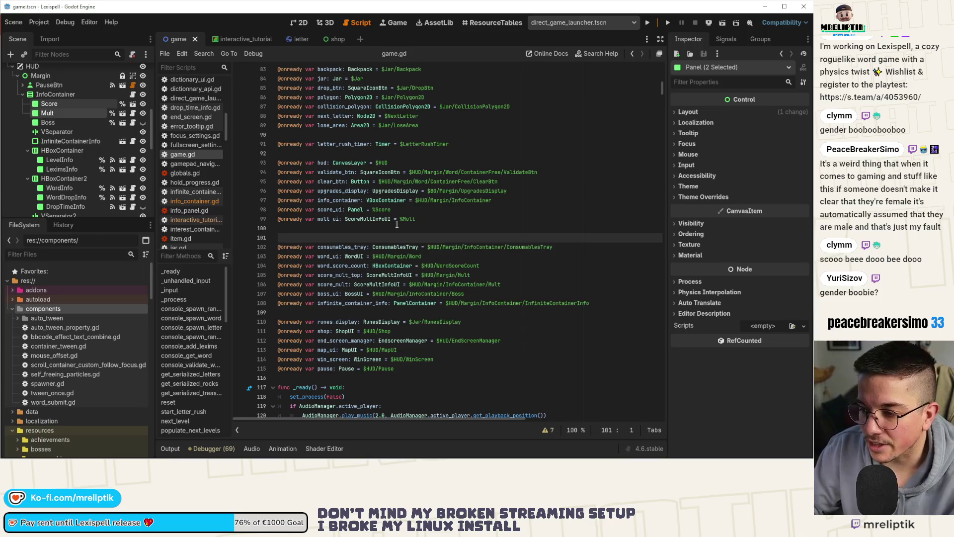
pyautogui.click(397, 225)
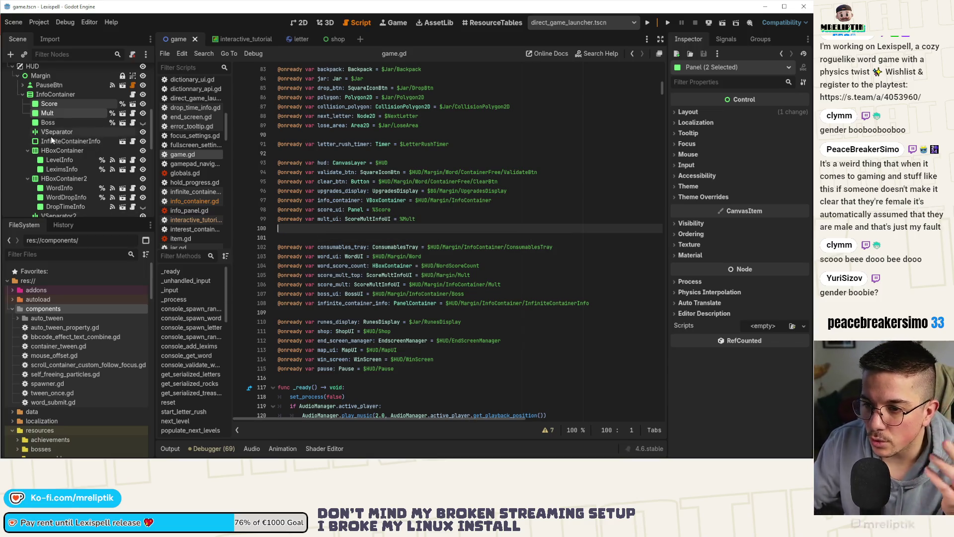
pyautogui.scroll(-2, 53, 138)
# Inspect the LevelInfo node, then switch to the YouTube analytics screenshot in JPEGView.
pyautogui.click(62, 124)
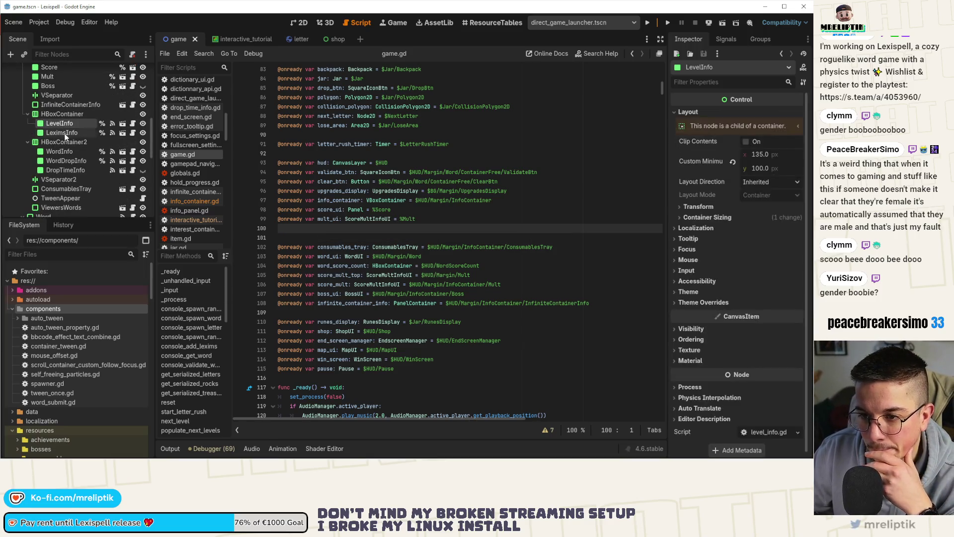
pyautogui.click(67, 115)
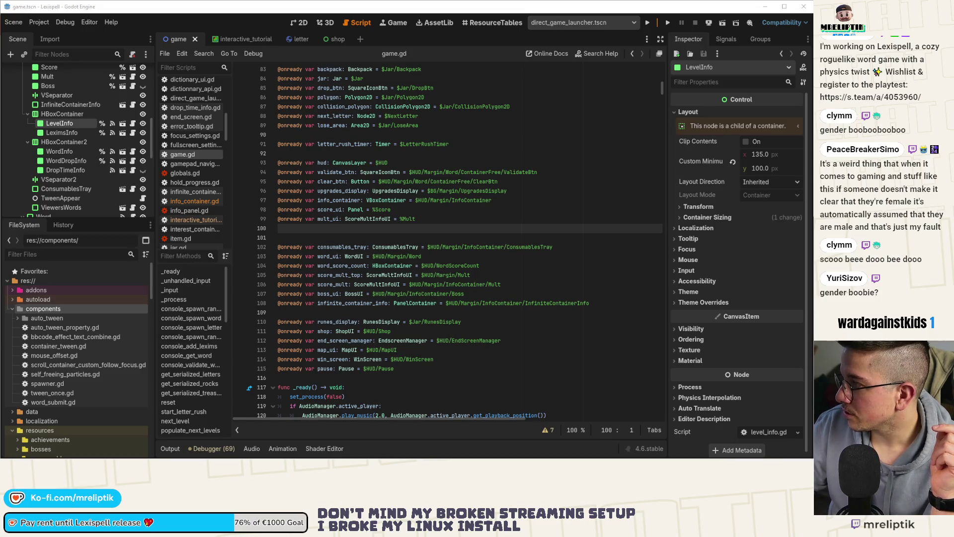
pyautogui.hotkey('alt', 'Tab')
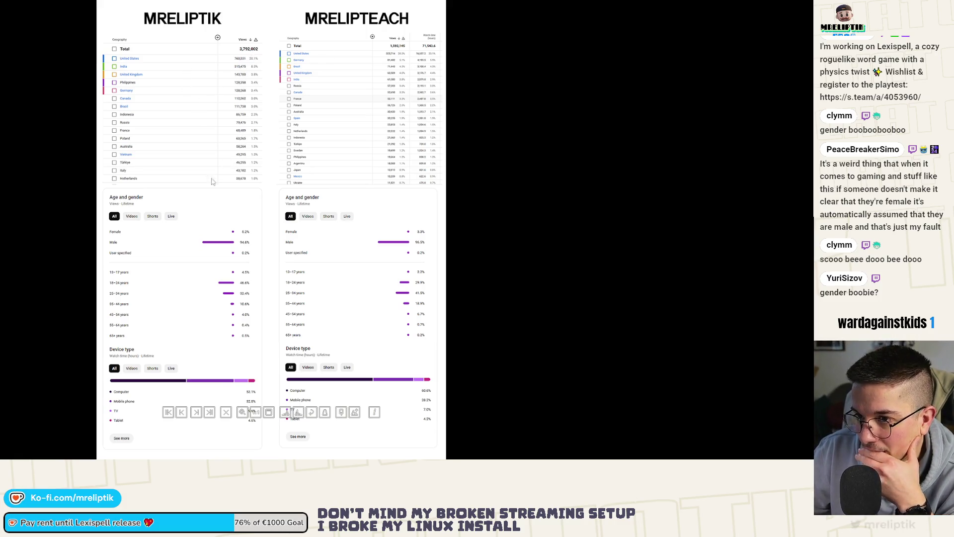
pyautogui.scroll(2, 243, 257)
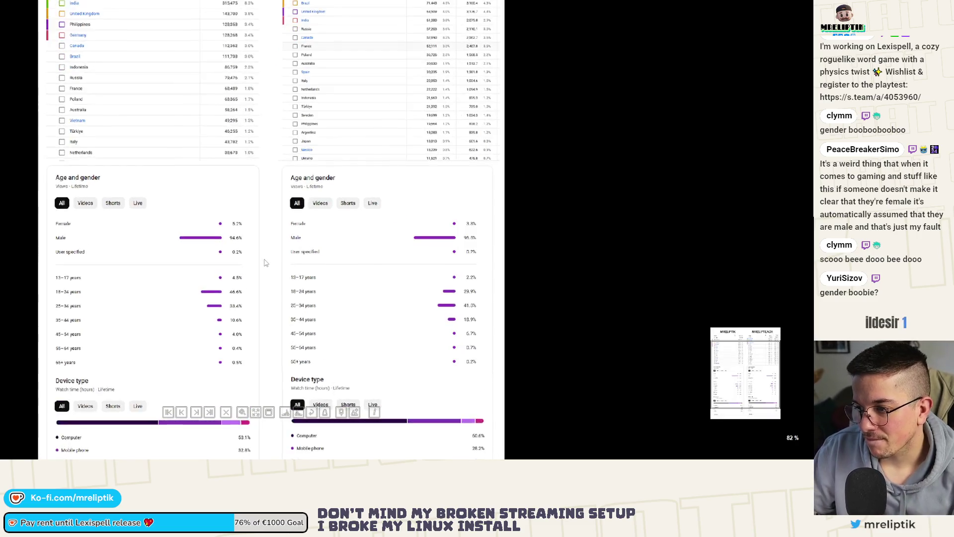
pyautogui.scroll(1, 208, 241)
pyautogui.scroll(1, 206, 243)
pyautogui.scroll(1, 203, 246)
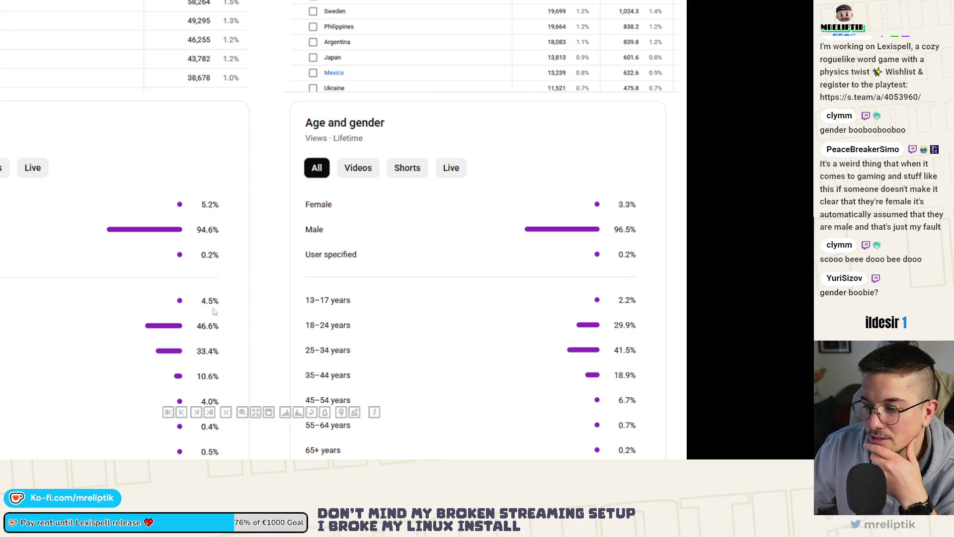
# Leave fullscreen and stretch the JPEGView window to fill the screen over the geography tables.
pyautogui.click(298, 413)
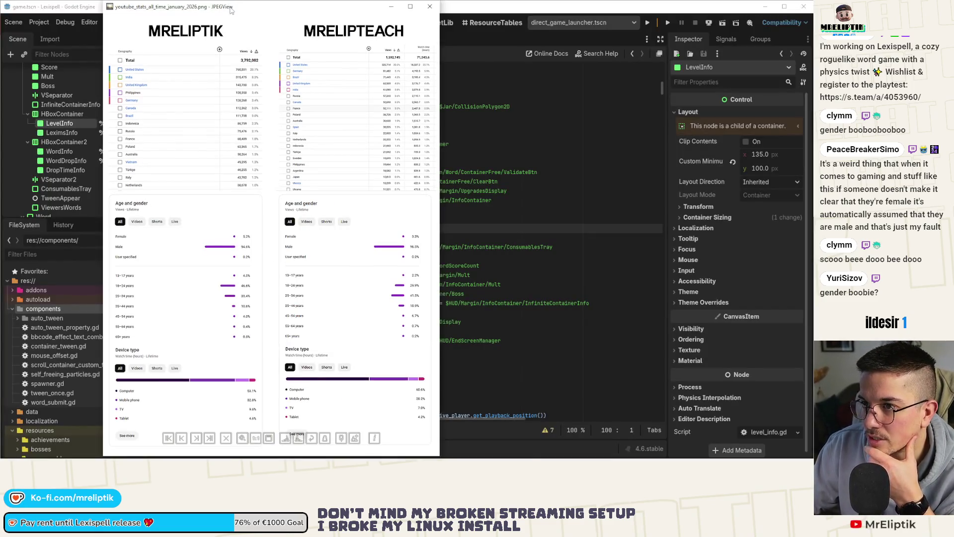
pyautogui.moveTo(231, 10); pyautogui.dragTo(298, 7)
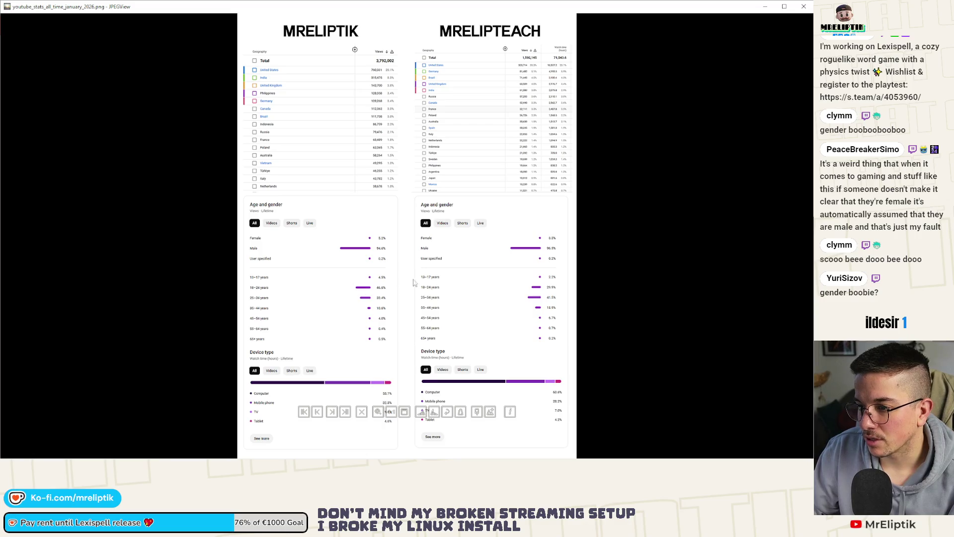
pyautogui.scroll(2, 414, 283)
pyautogui.scroll(3, 417, 286)
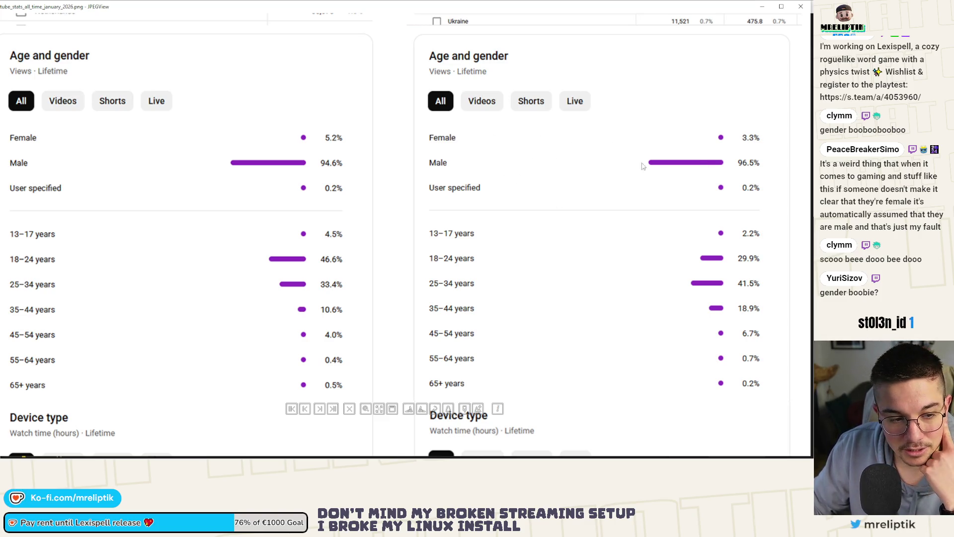
pyautogui.scroll(-1, 558, 146)
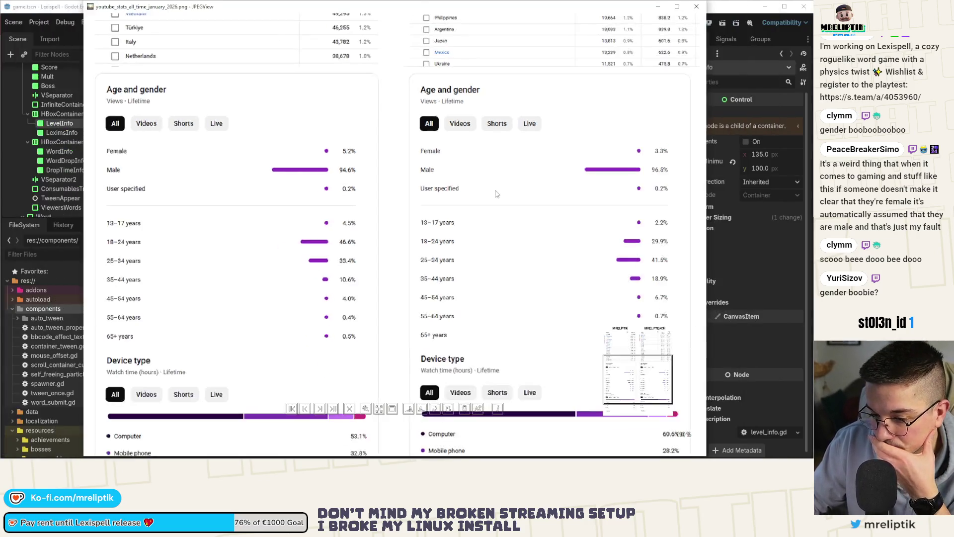
pyautogui.scroll(1, 559, 147)
pyautogui.scroll(-1, 412, 231)
pyautogui.scroll(1, 221, 264)
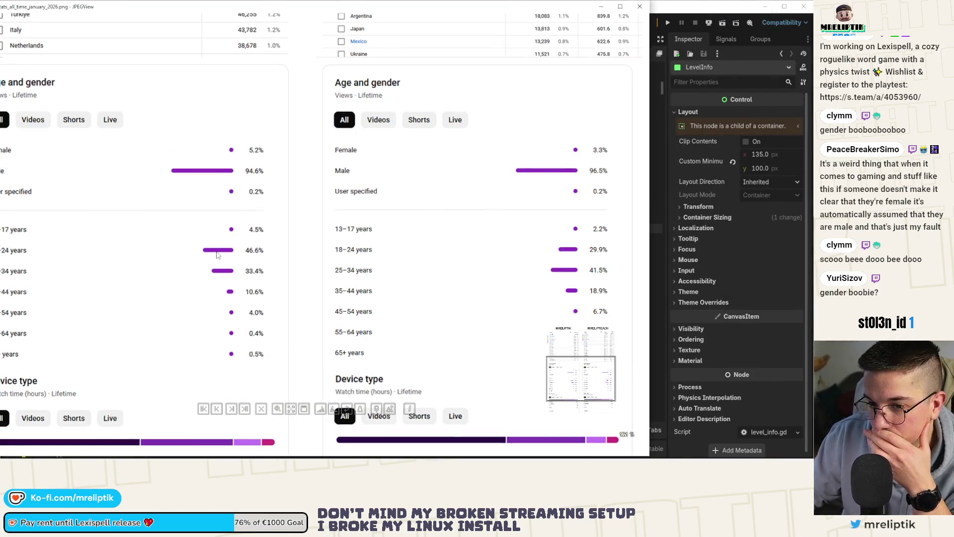
pyautogui.scroll(1, 225, 254)
pyautogui.scroll(1, 235, 209)
pyautogui.scroll(1, 245, 168)
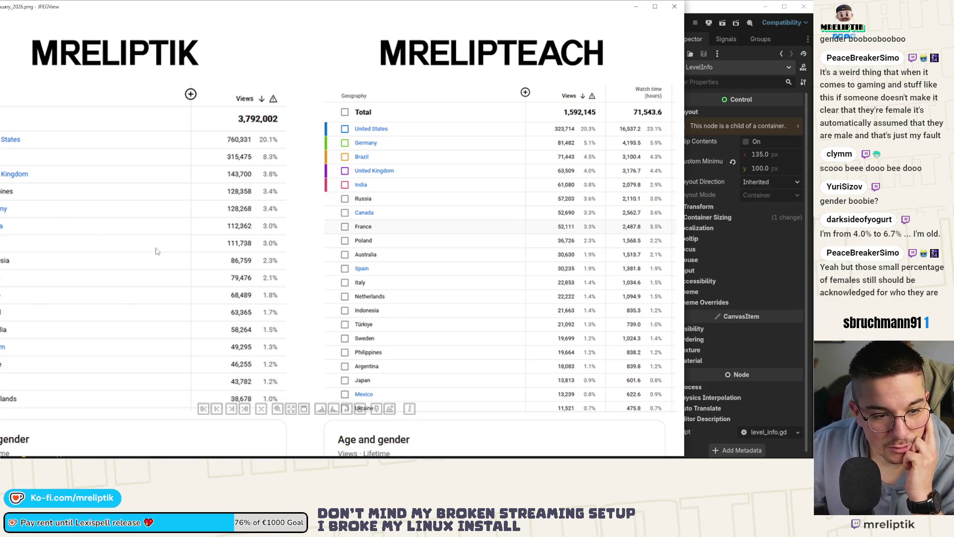
pyautogui.scroll(-2, 202, 260)
pyautogui.scroll(-2, 247, 313)
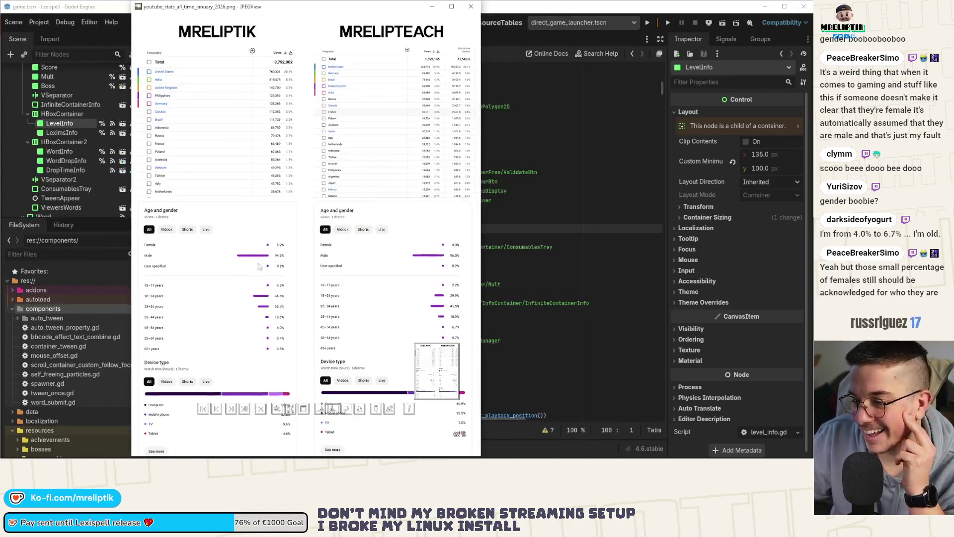
pyautogui.scroll(2, 292, 369)
pyautogui.scroll(1, 292, 368)
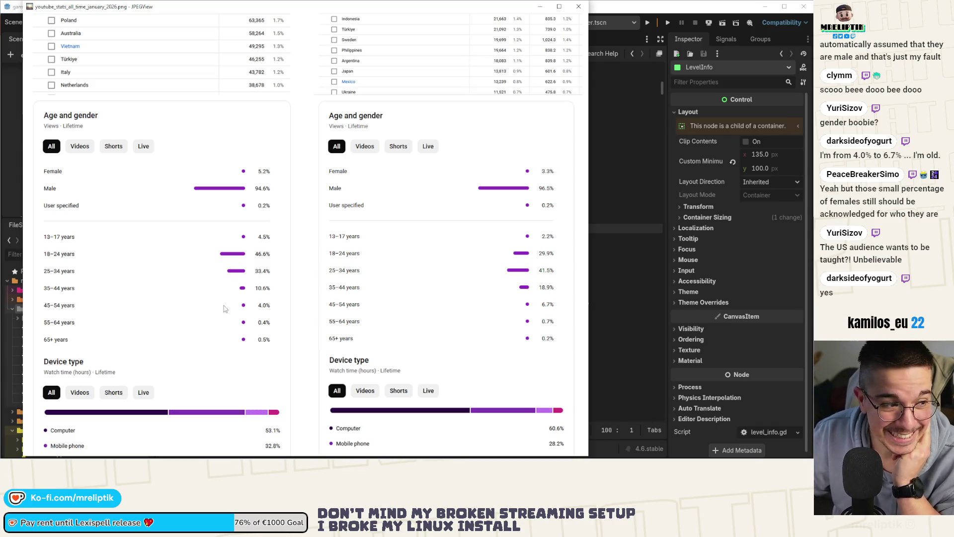
pyautogui.scroll(-1, 326, 231)
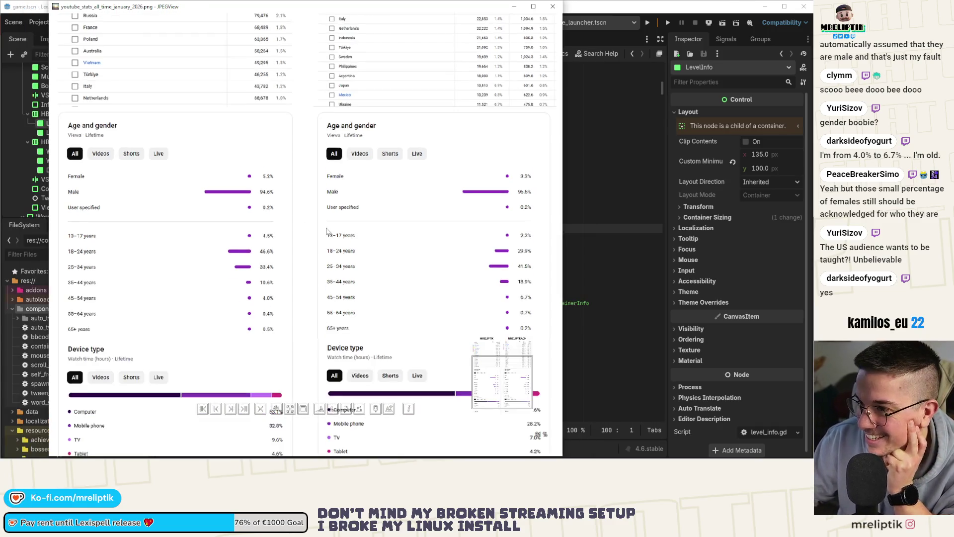
pyautogui.scroll(2, 347, 257)
pyautogui.scroll(2, 348, 243)
pyautogui.scroll(2, 366, 223)
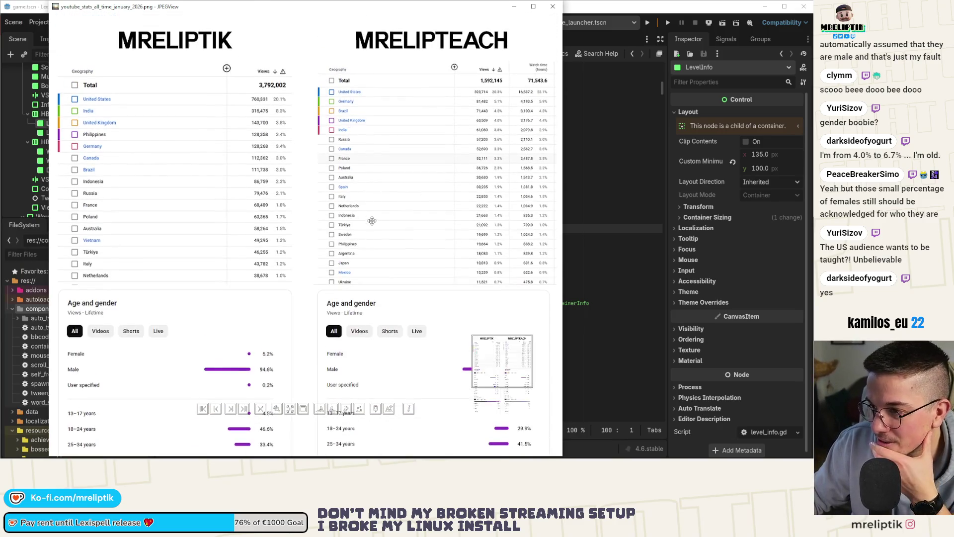
pyautogui.scroll(1, 373, 209)
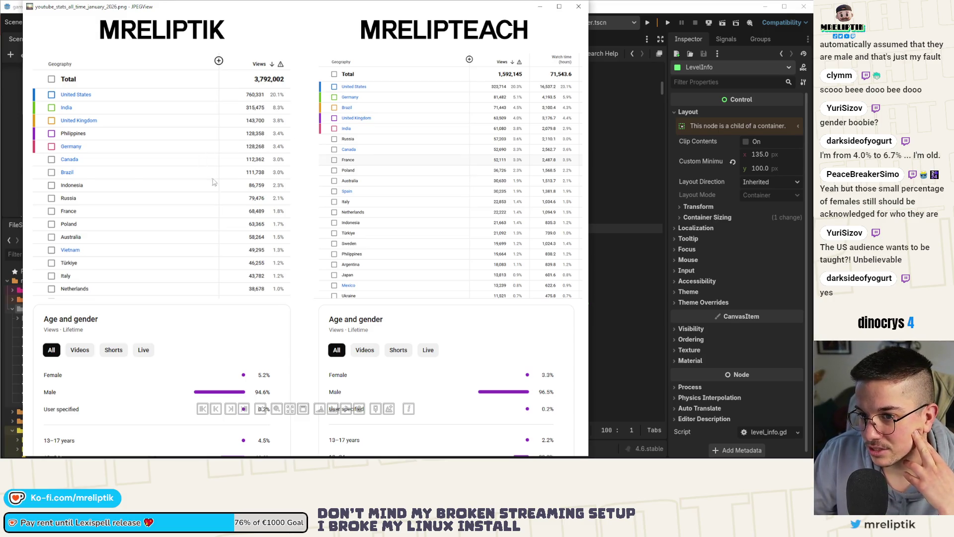
pyautogui.scroll(-1, 215, 182)
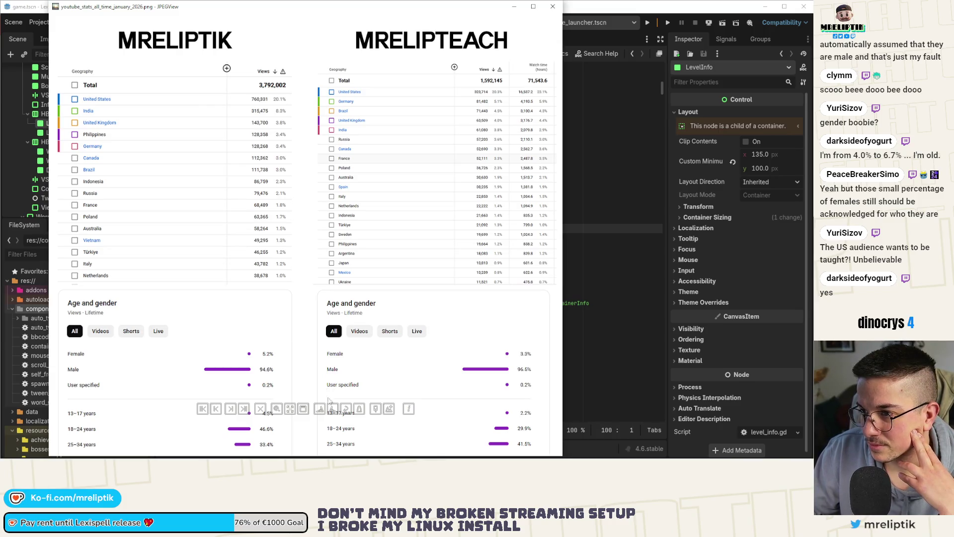
pyautogui.scroll(-1, 292, 300)
pyautogui.scroll(-1, 291, 301)
pyautogui.scroll(2, 290, 328)
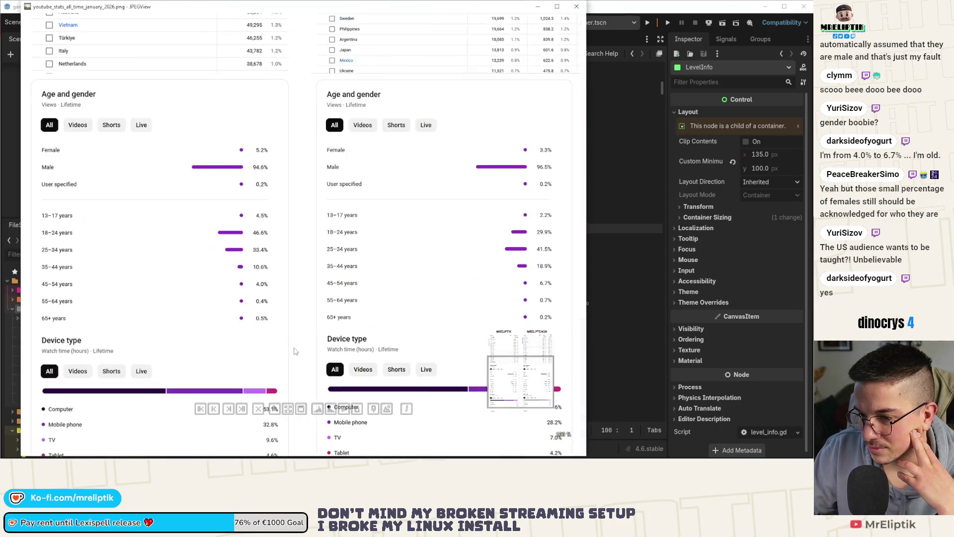
pyautogui.scroll(1, 64, 364)
pyautogui.scroll(-1, 63, 364)
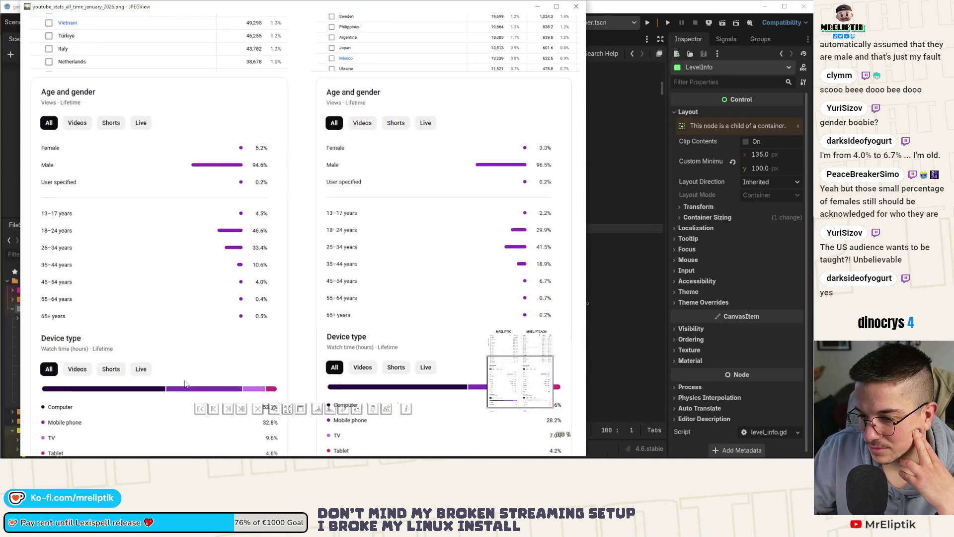
# Pan the stats image down to show both channels' full device type breakdown.
pyautogui.moveTo(316, 397); pyautogui.dragTo(316, 334)
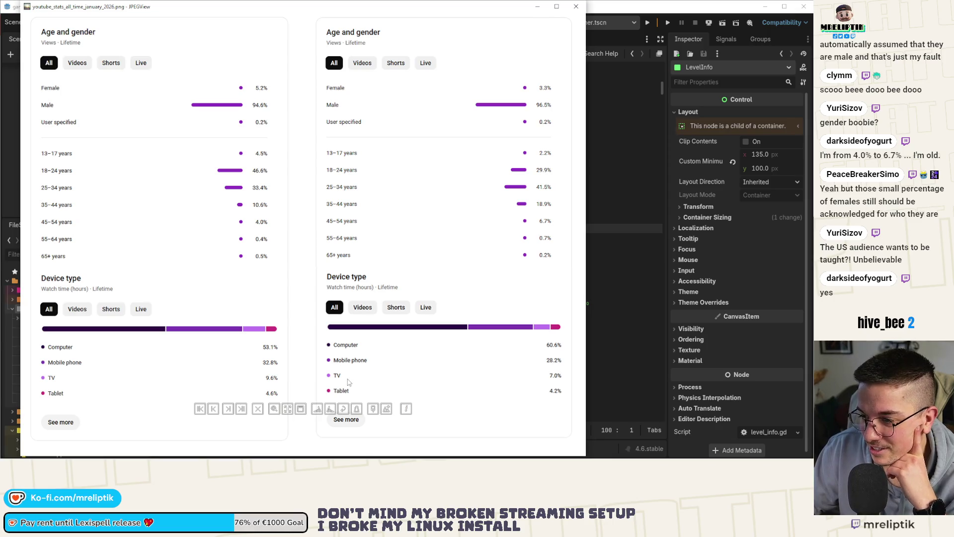
pyautogui.scroll(-1, 285, 261)
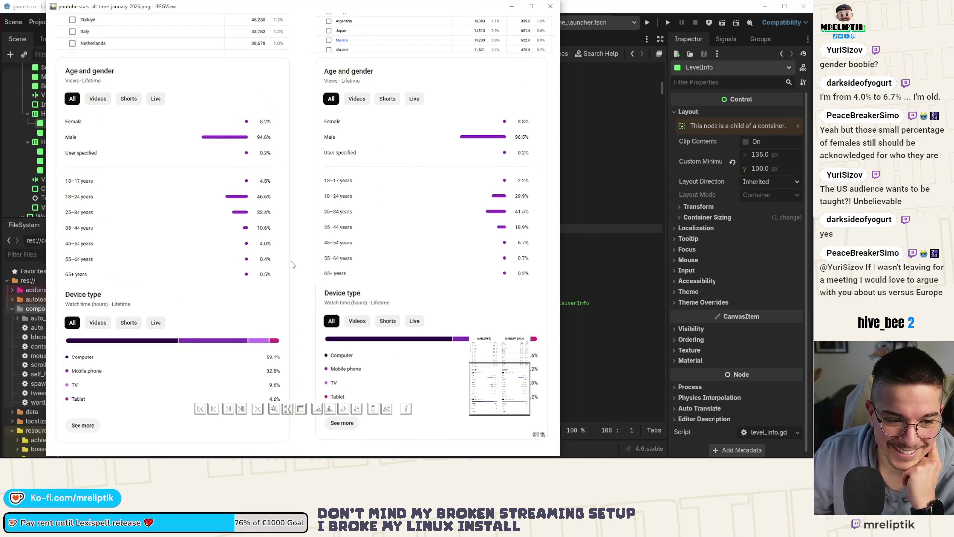
pyautogui.scroll(-2, 289, 257)
pyautogui.scroll(-2, 296, 253)
pyautogui.scroll(-3, 302, 281)
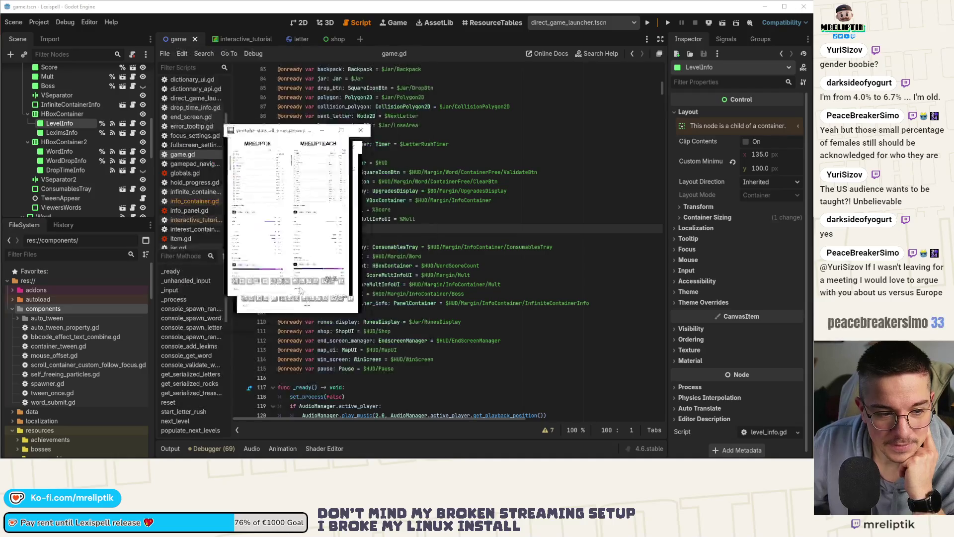
pyautogui.scroll(1, 275, 287)
pyautogui.scroll(-1, 274, 287)
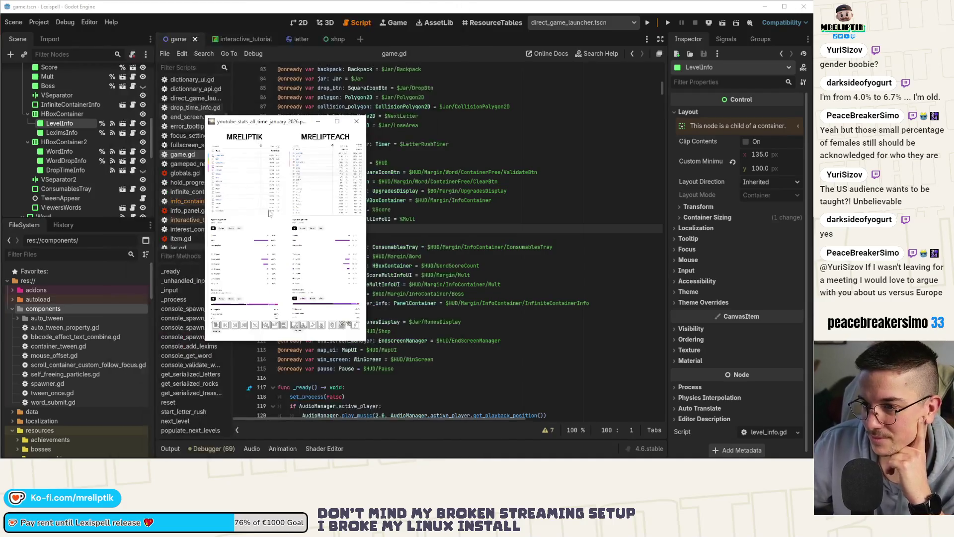
pyautogui.scroll(-3, 276, 284)
pyautogui.scroll(-2, 284, 239)
pyautogui.scroll(-1, 287, 232)
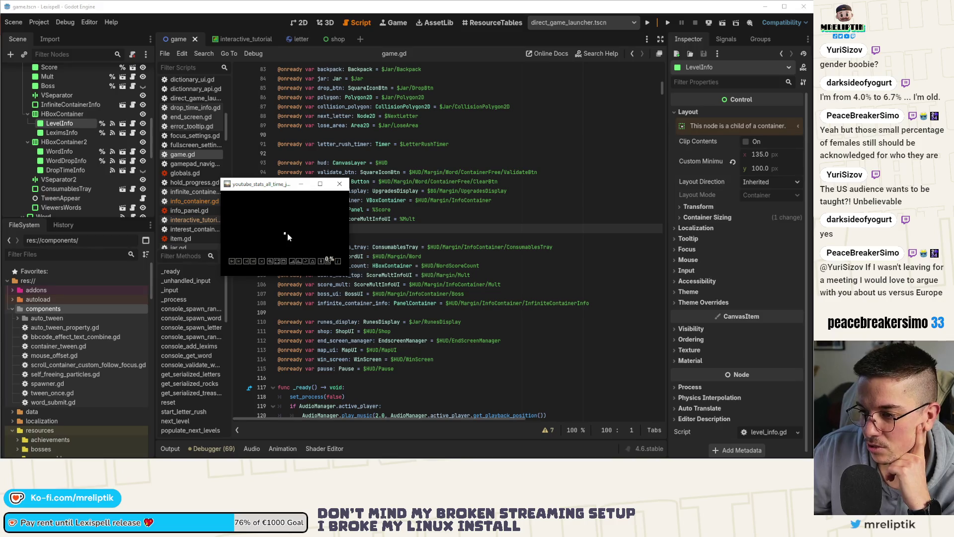
pyautogui.scroll(1, 291, 244)
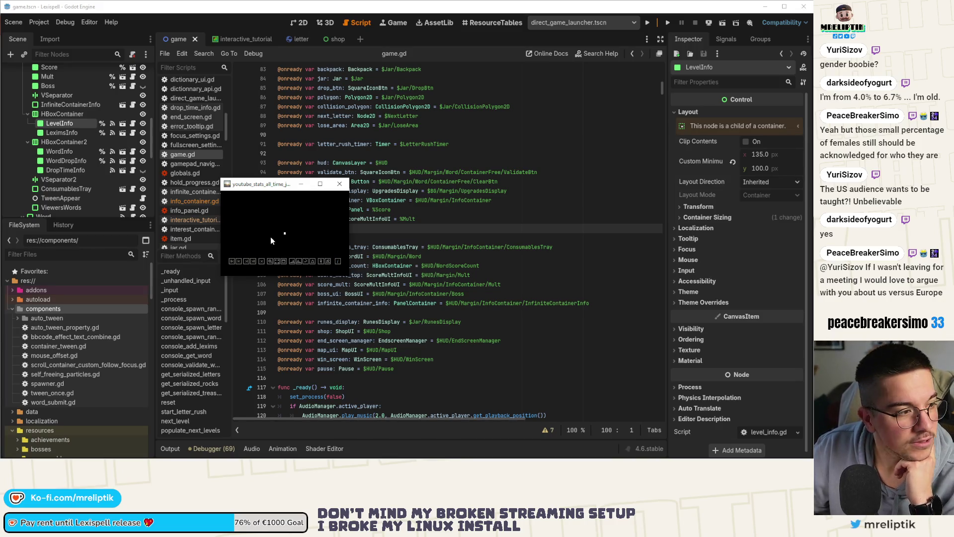
pyautogui.scroll(2, 268, 234)
pyautogui.scroll(2, 273, 240)
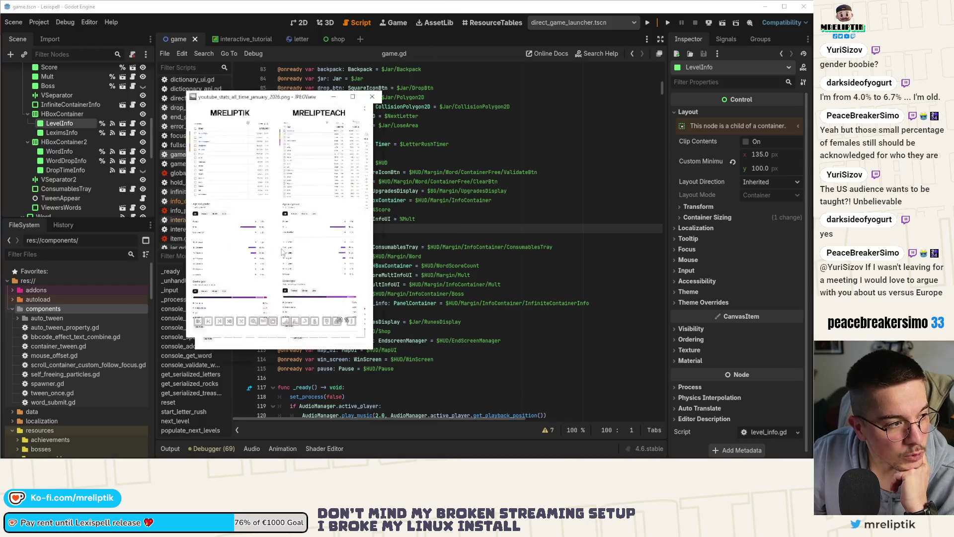
pyautogui.scroll(3, 280, 250)
pyautogui.scroll(2, 281, 250)
pyautogui.scroll(2, 269, 255)
pyautogui.scroll(2, 346, 249)
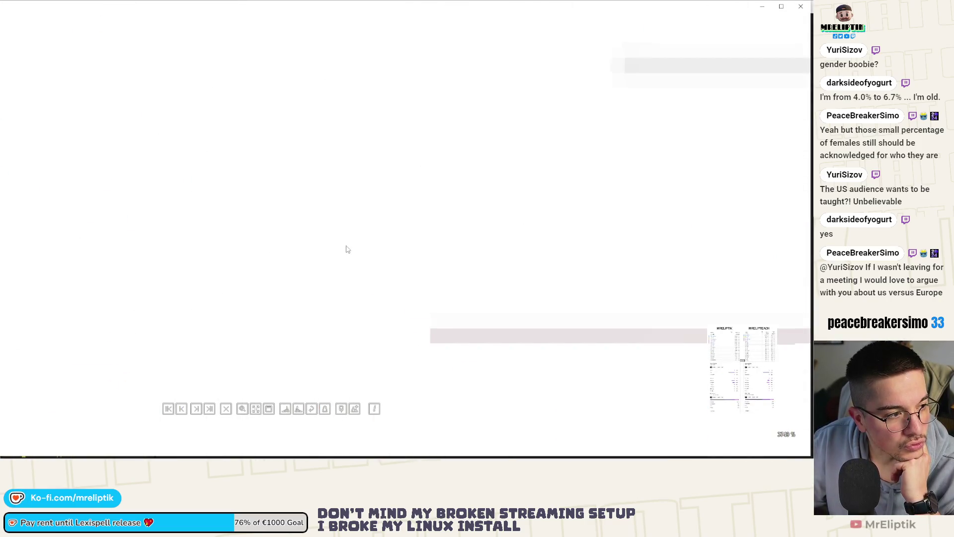
pyautogui.scroll(1, 341, 276)
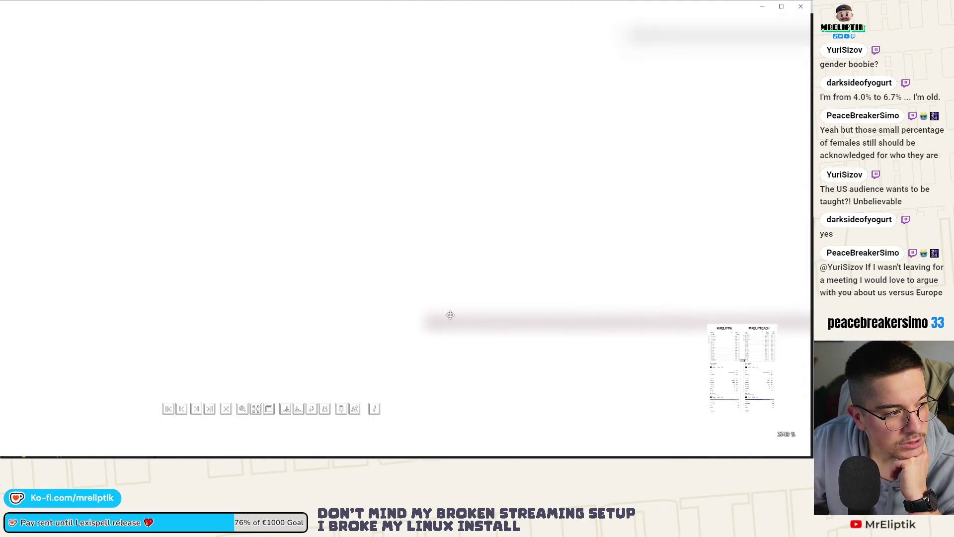
# Pan the magnified country stats around the Spain label, then close JPEGView to return to Godot.
pyautogui.moveTo(398, 287); pyautogui.dragTo(412, 219)
pyautogui.scroll(-2, 412, 219)
pyautogui.scroll(-2, 326, 239)
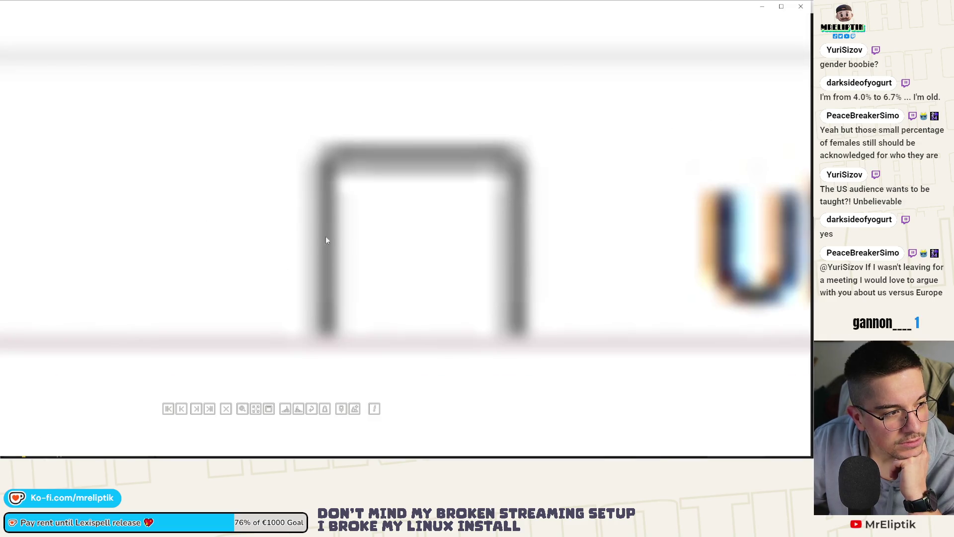
pyautogui.scroll(-2, 256, 251)
pyautogui.scroll(-1, 177, 239)
pyautogui.scroll(2, 256, 250)
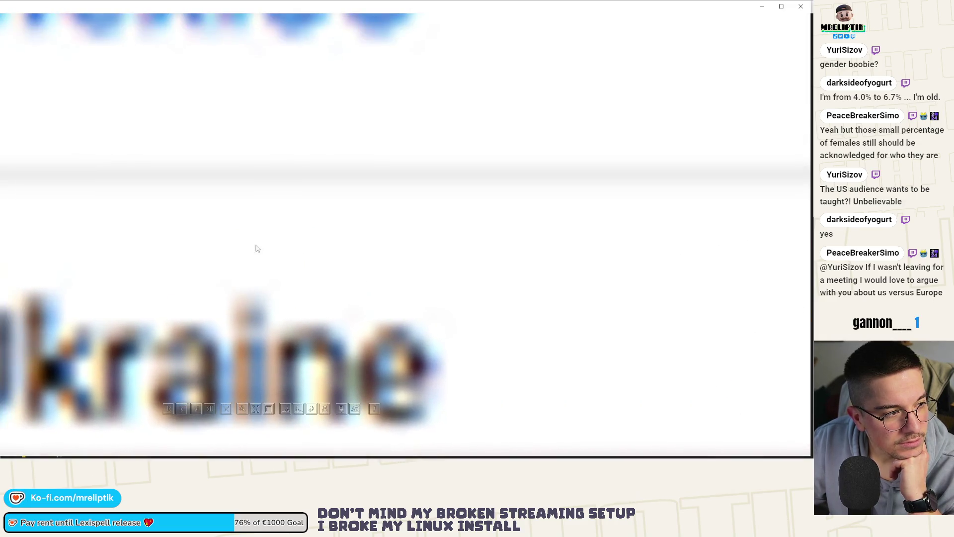
pyautogui.scroll(2, 315, 335)
pyautogui.scroll(1, 298, 253)
pyautogui.scroll(2, 297, 253)
pyautogui.scroll(2, 324, 337)
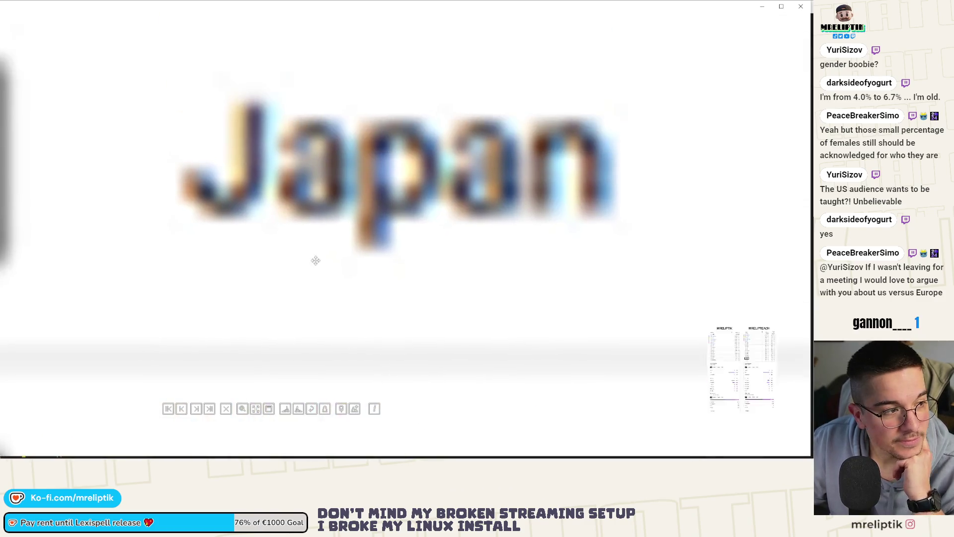
pyautogui.scroll(2, 316, 261)
pyautogui.scroll(1, 280, 313)
pyautogui.scroll(2, 280, 314)
pyautogui.scroll(1, 215, 305)
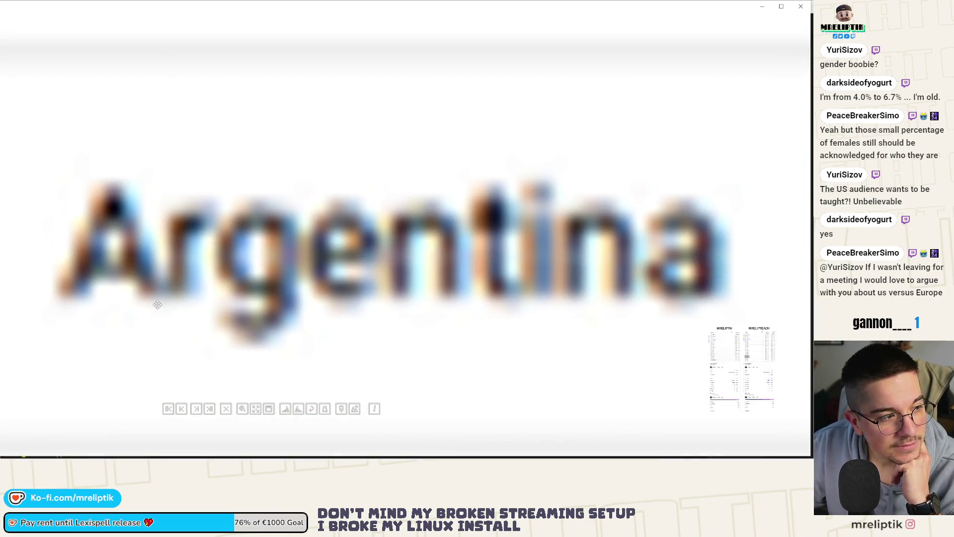
pyautogui.scroll(2, 155, 303)
pyautogui.scroll(2, 172, 277)
pyautogui.scroll(2, 190, 275)
pyautogui.scroll(2, 151, 381)
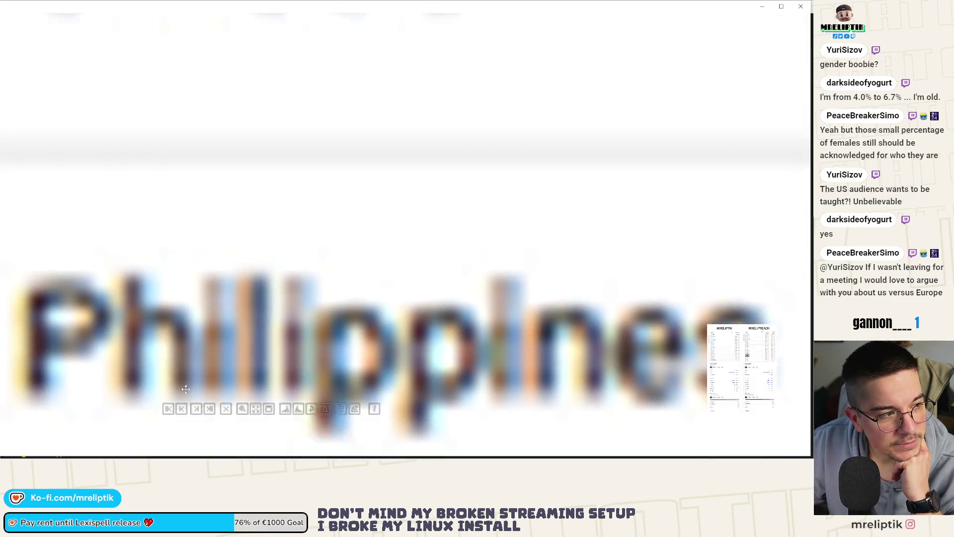
pyautogui.scroll(2, 183, 398)
pyautogui.scroll(2, 211, 275)
pyautogui.scroll(2, 299, 382)
pyautogui.scroll(1, 305, 266)
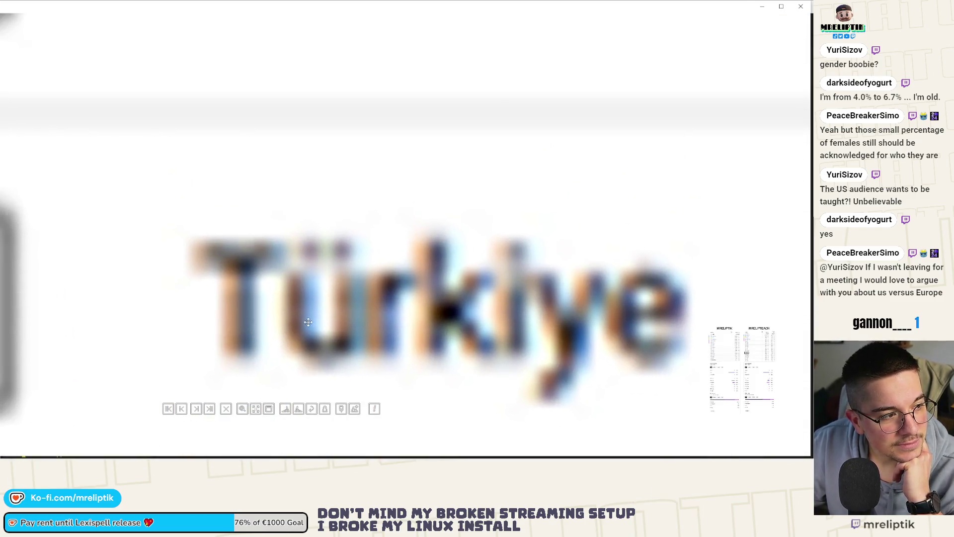
pyautogui.scroll(2, 317, 241)
pyautogui.scroll(2, 317, 241)
pyautogui.scroll(1, 223, 336)
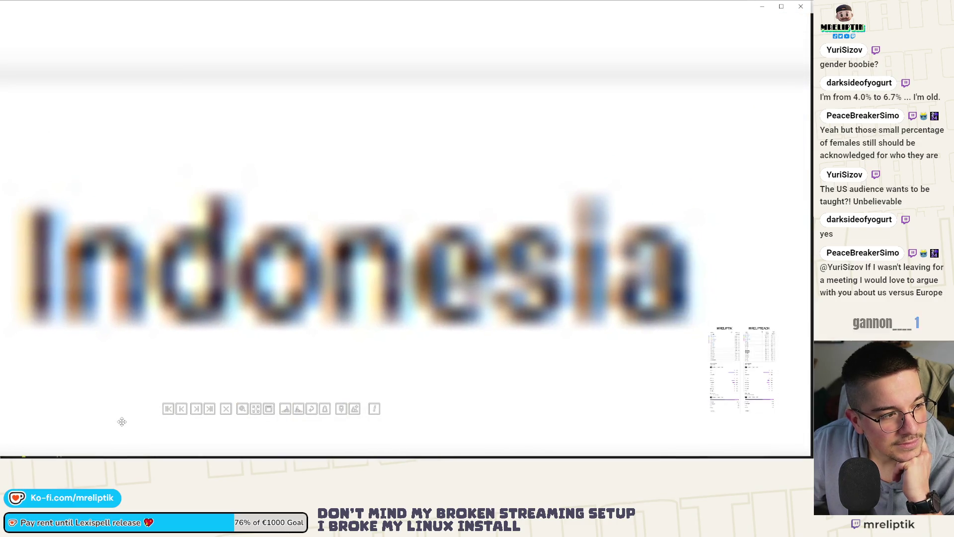
pyautogui.scroll(2, 122, 420)
pyautogui.scroll(2, 236, 296)
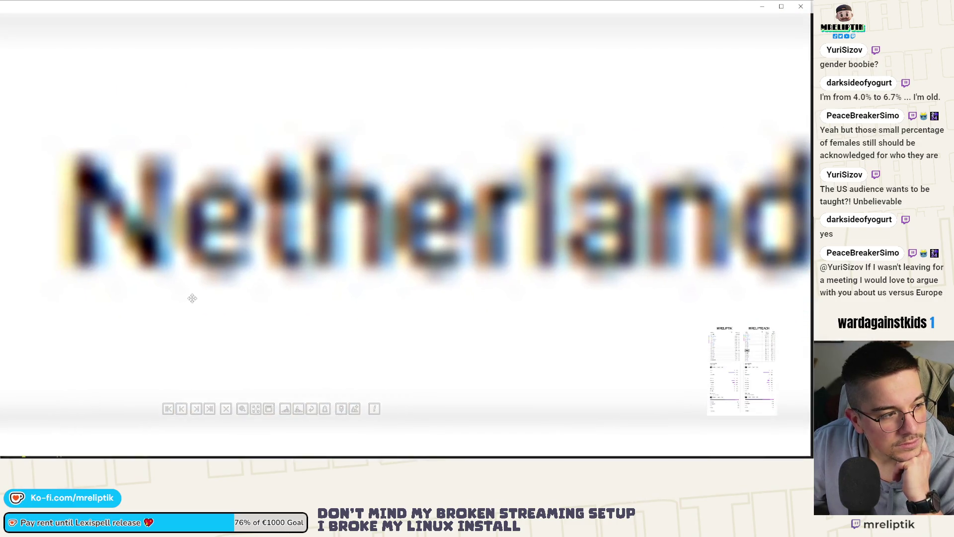
pyautogui.scroll(2, 207, 288)
pyautogui.scroll(2, 305, 386)
pyautogui.scroll(1, 306, 386)
pyautogui.scroll(3, 318, 443)
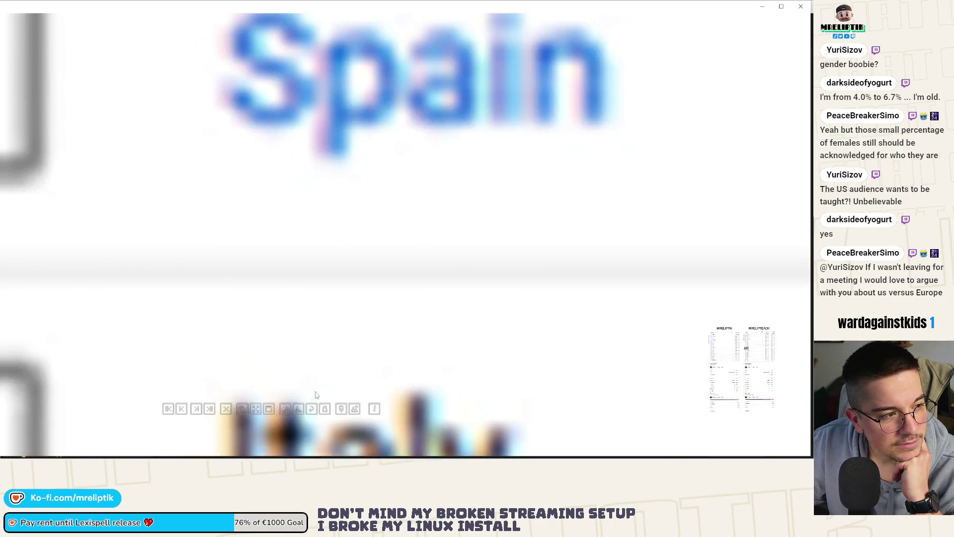
pyautogui.scroll(1, 316, 397)
pyautogui.scroll(2, 330, 388)
pyautogui.scroll(2, 275, 216)
pyautogui.scroll(-2, 243, 330)
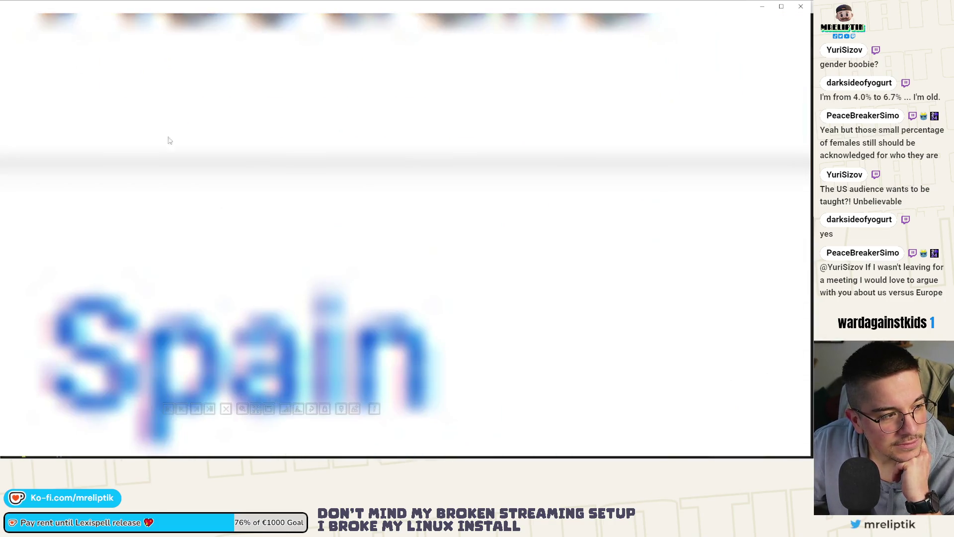
pyautogui.moveTo(168, 141)
pyautogui.mouseDown()
pyautogui.moveTo(122, 69)
pyautogui.moveTo(104, 70)
pyautogui.mouseUp()
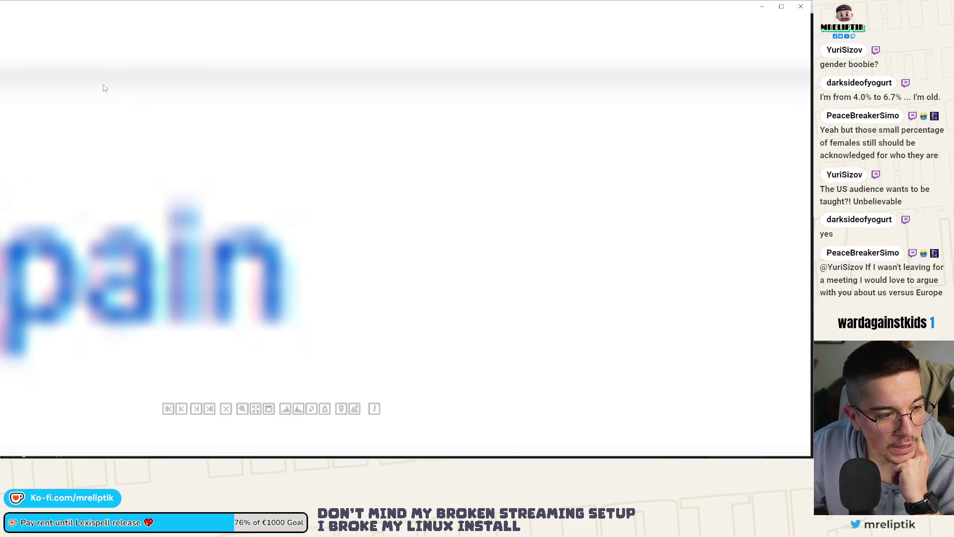
pyautogui.click(764, 11)
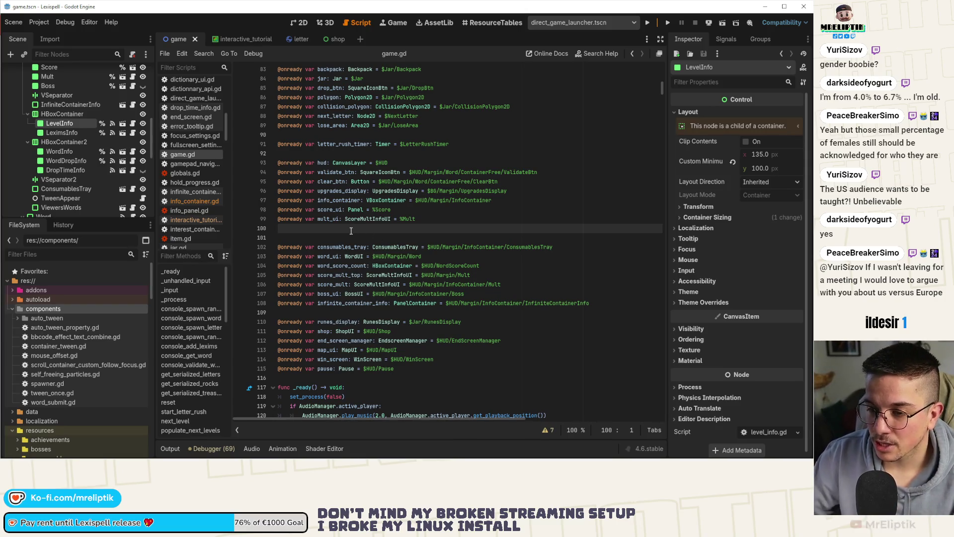
pyautogui.keyDown('ctrl'); pyautogui.click(62, 133); pyautogui.keyUp('ctrl')
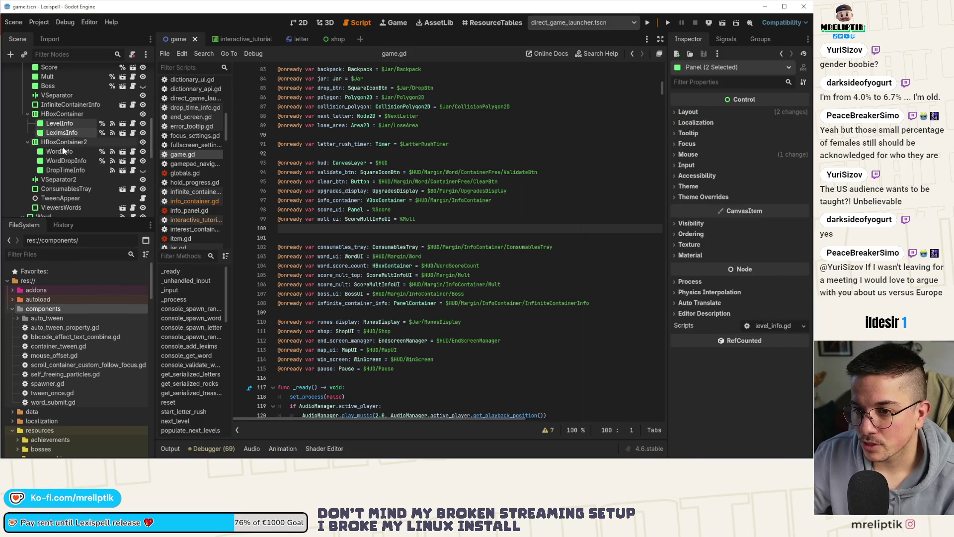
pyautogui.keyDown('ctrl'); pyautogui.click(66, 161); pyautogui.keyUp('ctrl')
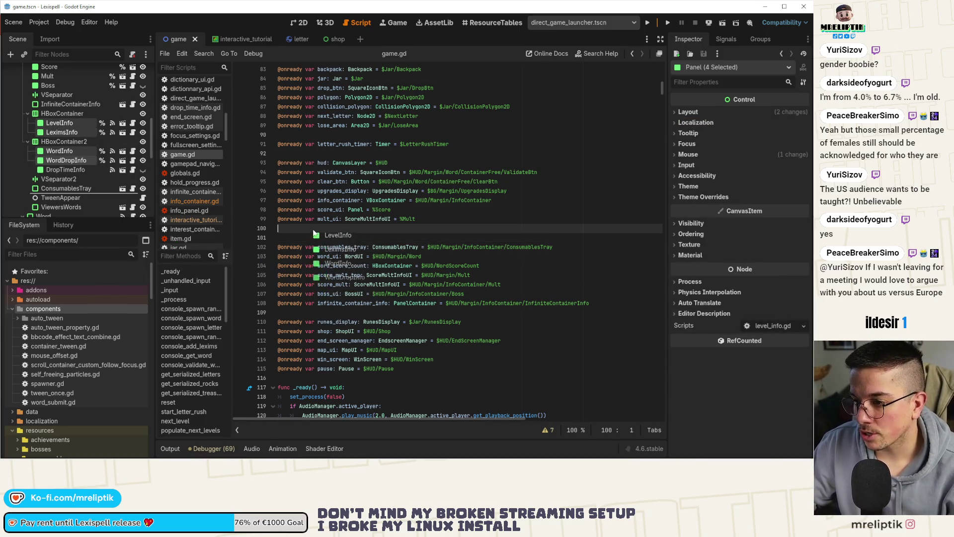
pyautogui.moveTo(66, 161); pyautogui.dragTo(315, 230)
pyautogui.press('Delete')
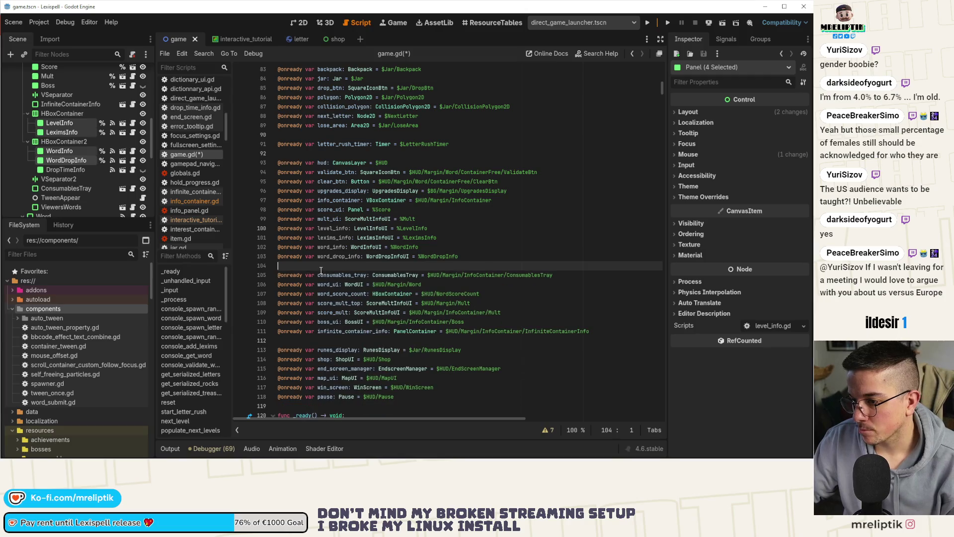
pyautogui.click(348, 229)
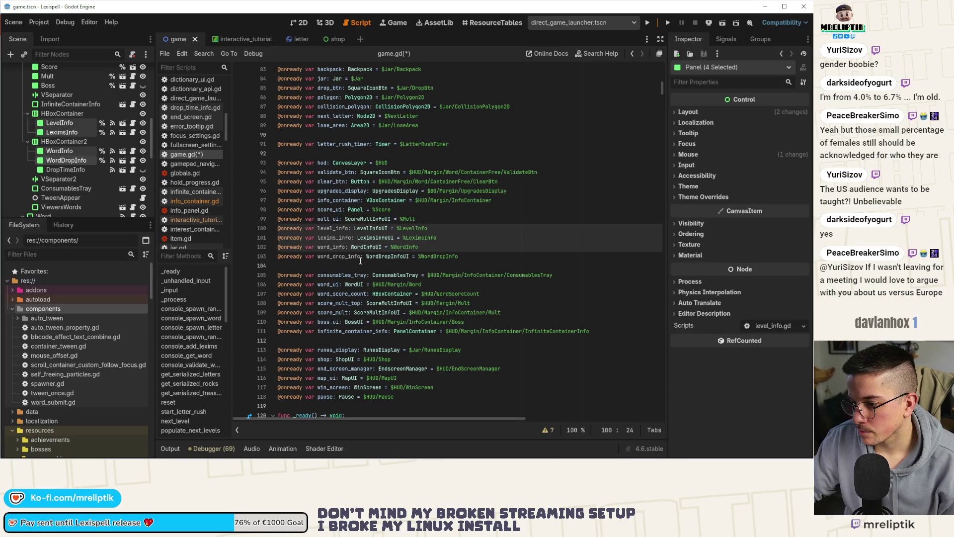
pyautogui.click(361, 257)
pyautogui.click(346, 247)
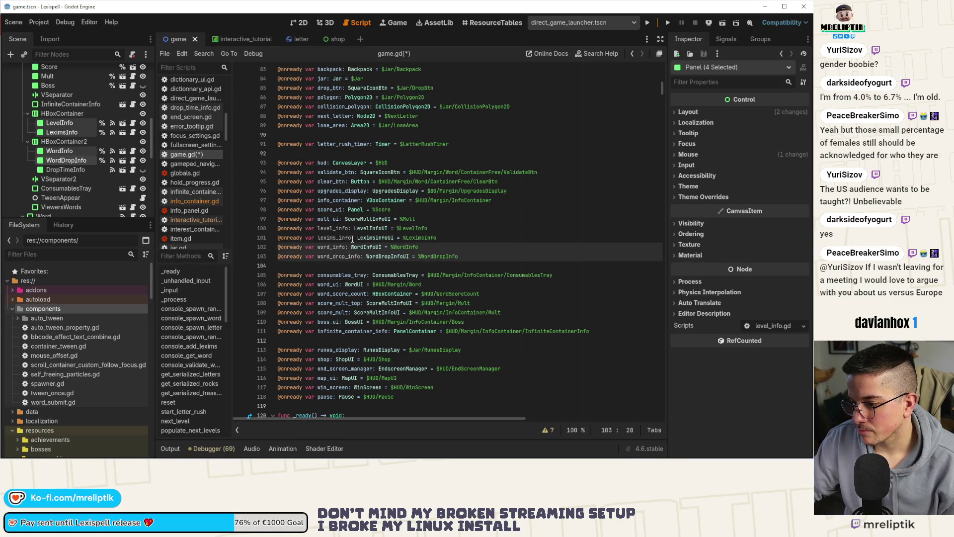
pyautogui.keyDown('alt'); pyautogui.click(352, 237); pyautogui.keyUp('alt')
pyautogui.write('_ui')
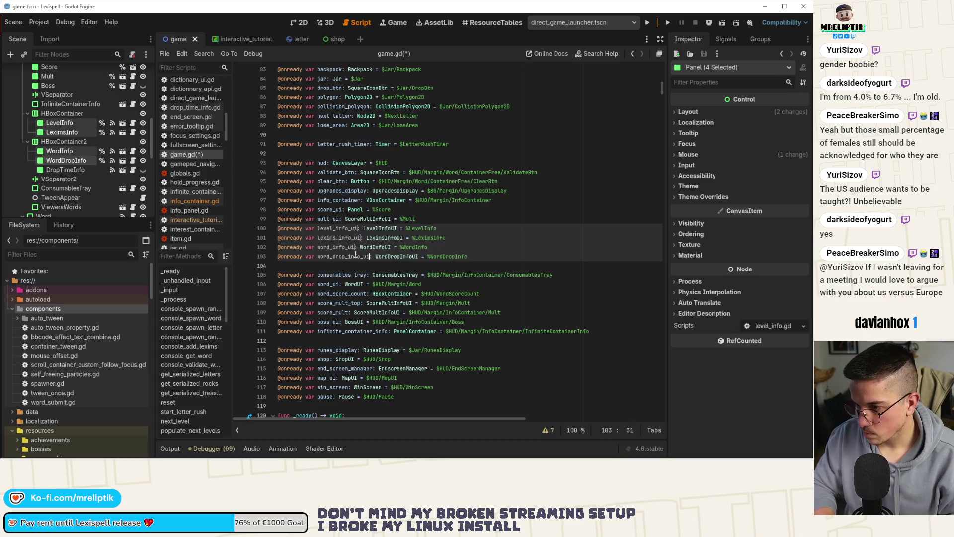
pyautogui.hotkey('ctrl', 's')
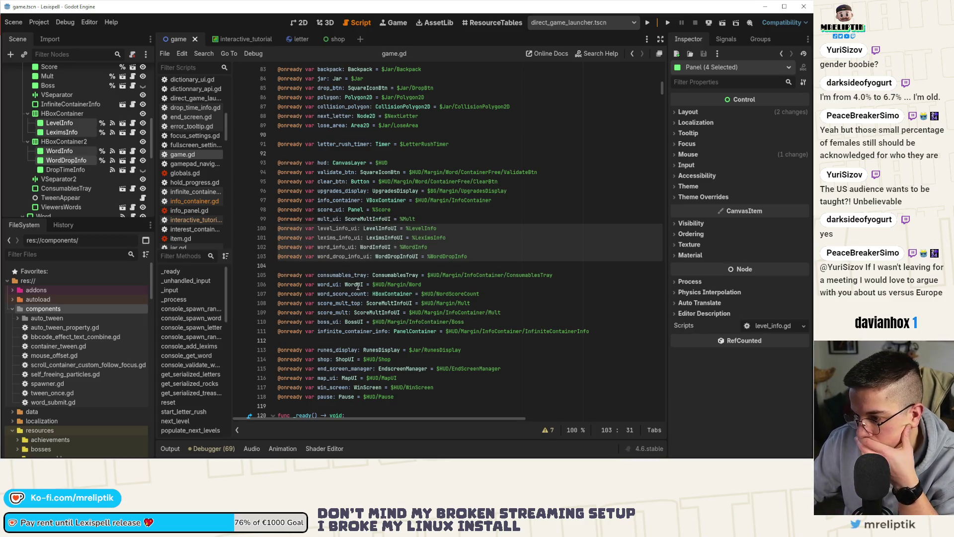
# Select the score_ui through word_drop_info_ui declarations for reuse in the interactive_tutorial script.
pyautogui.click(327, 294)
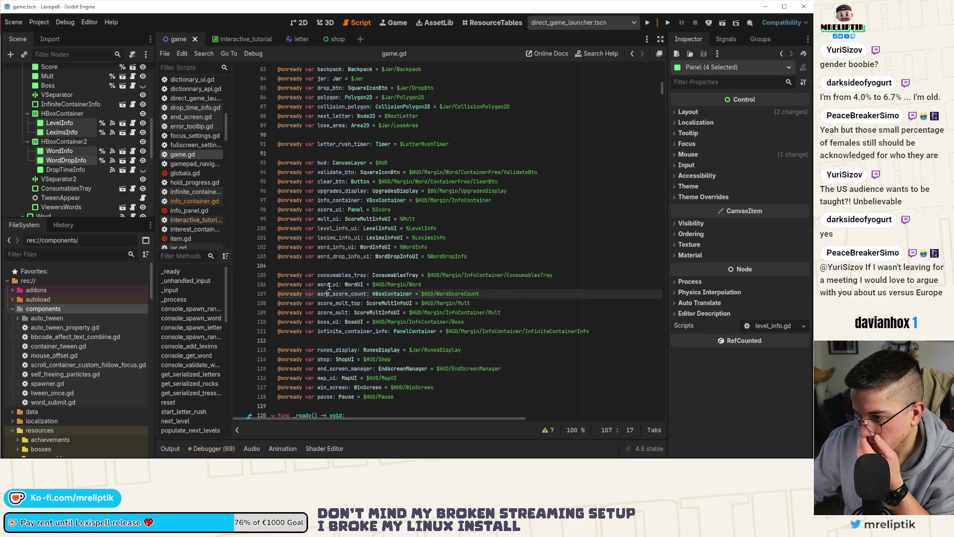
pyautogui.click(326, 330)
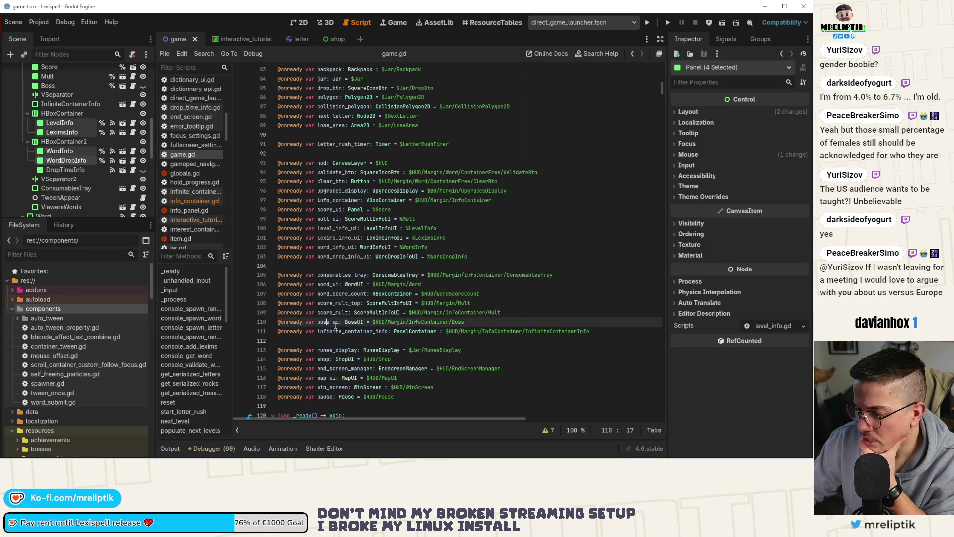
pyautogui.doubleClick(328, 331)
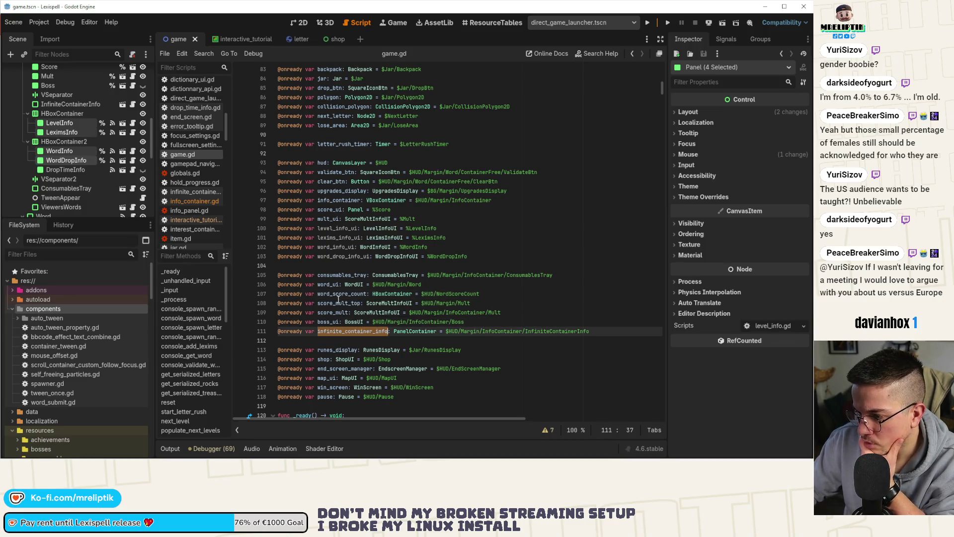
pyautogui.doubleClick(333, 275)
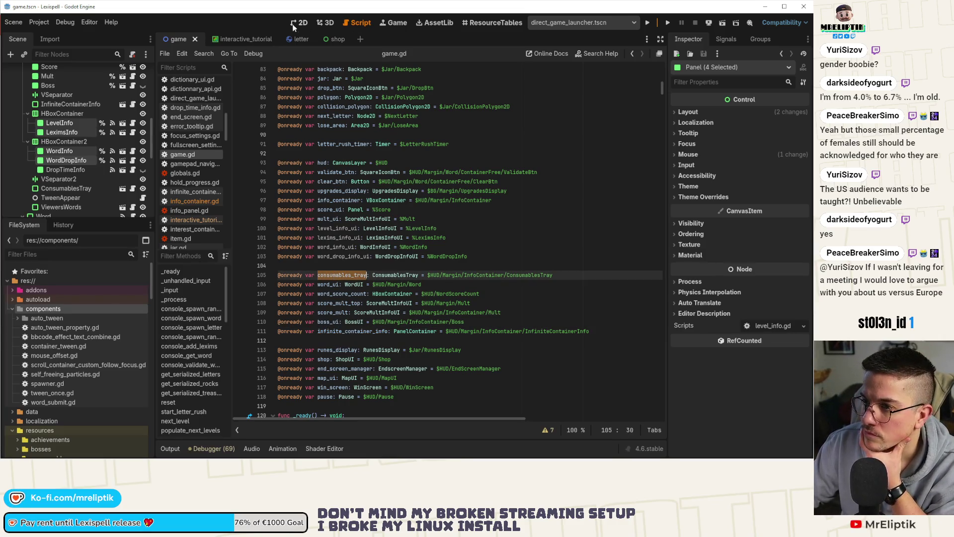
pyautogui.press('Up')
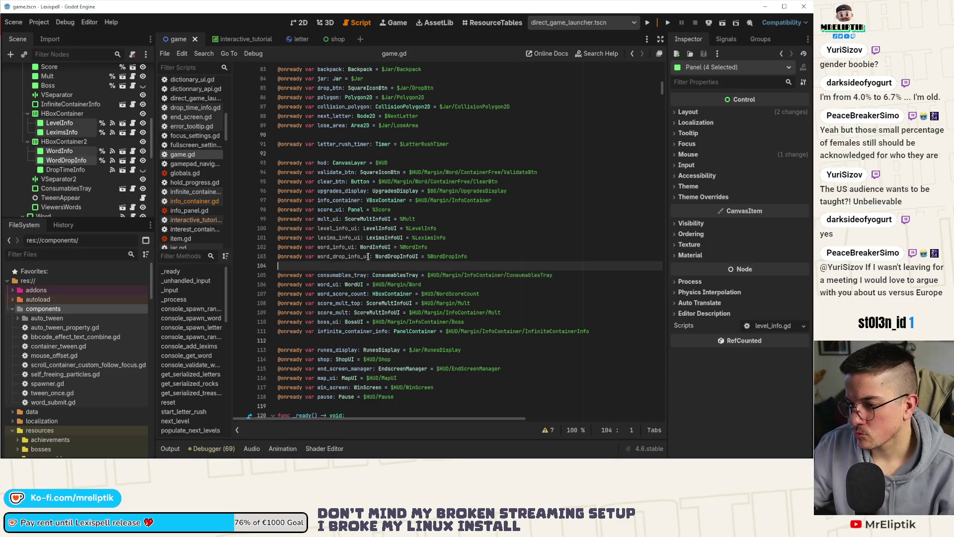
pyautogui.moveTo(370, 256); pyautogui.dragTo(315, 209)
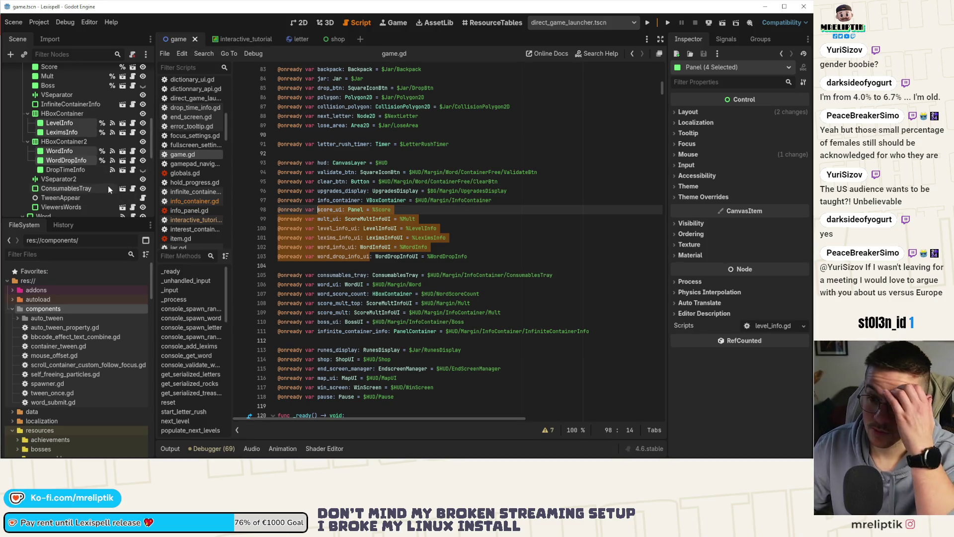
pyautogui.click(248, 37)
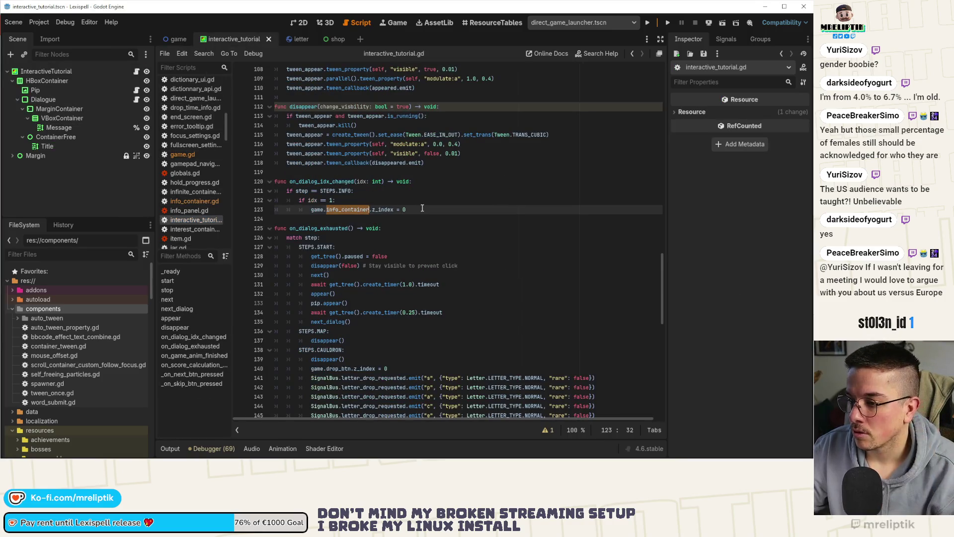
pyautogui.click(423, 210)
pyautogui.press('Return')
pyautogui.write('score_ui: Panel = %Score @onready var mult_ui: ScoreMultInfoUI = %Mult @onready var level_info_ui: LevelInfoUI = %LevelInfo @onready var lexims_info_ui: LeximsInfoUI = %LeximsInfo @onready var word_info_ui: WordInfoUI = %WordInfo @onready var word_drop_info_ui')
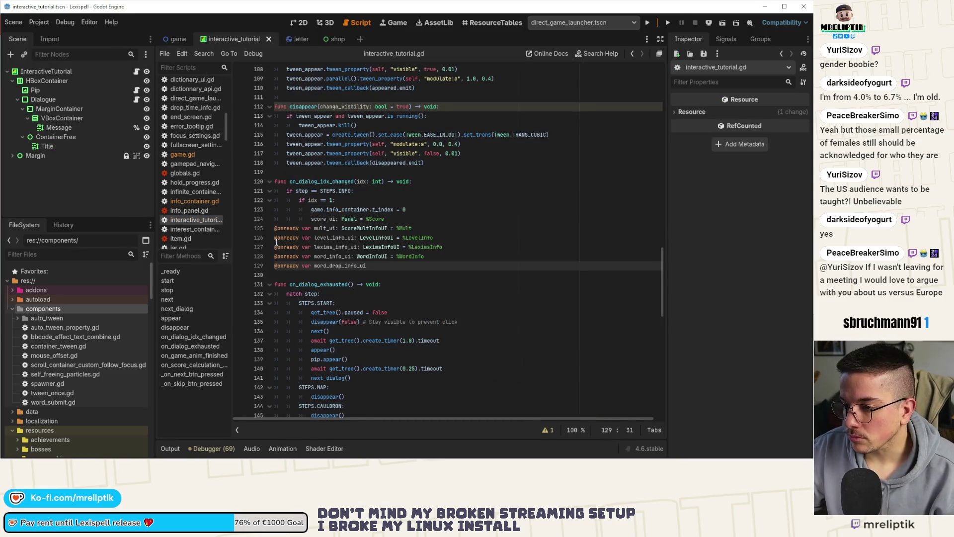
pyautogui.click(313, 229)
pyautogui.moveTo(313, 237); pyautogui.dragTo(313, 267)
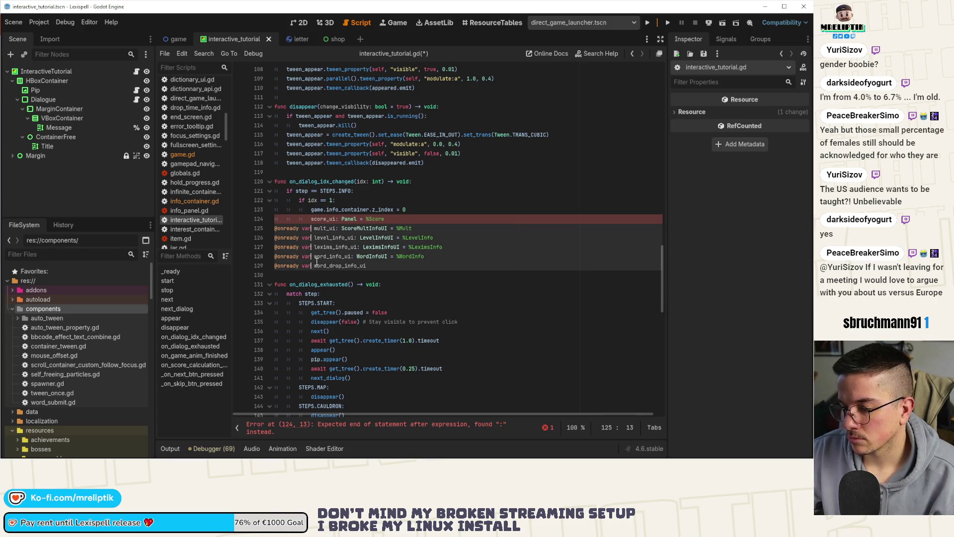
pyautogui.hotkey('ctrl', 'shift', 'Left')
pyautogui.hotkey('ctrl', 'shift', 'Left')
pyautogui.press('BackSpace')
pyautogui.press('BackSpace')
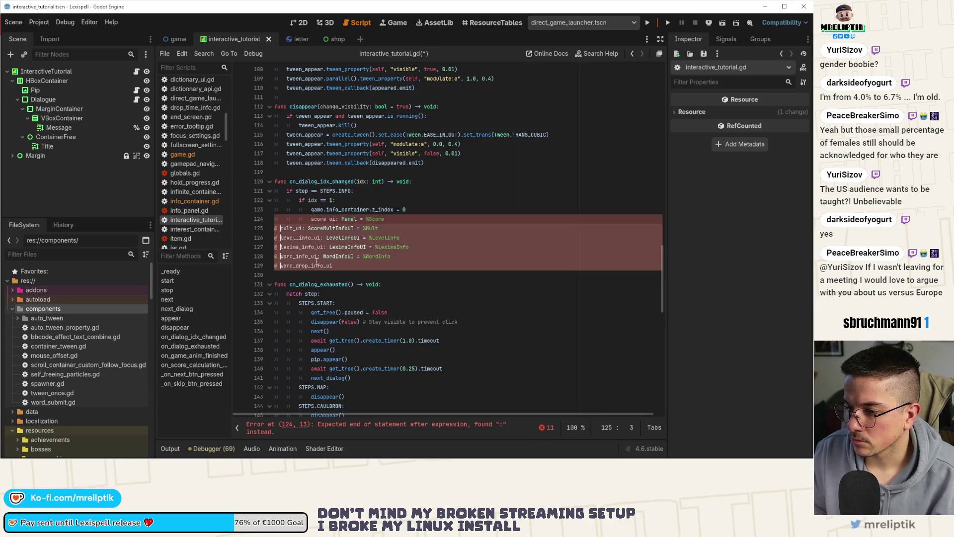
pyautogui.press('Tab')
pyautogui.press('Tab')
pyautogui.press('Tab')
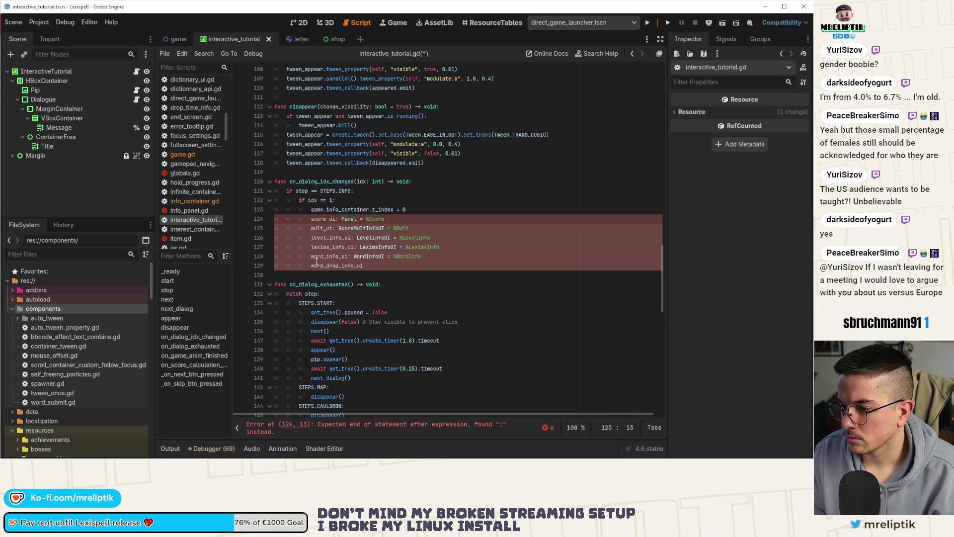
# Multi-caret delete the % node names at the ends of lines 124–128.
pyautogui.hotkey('shift', 'End')
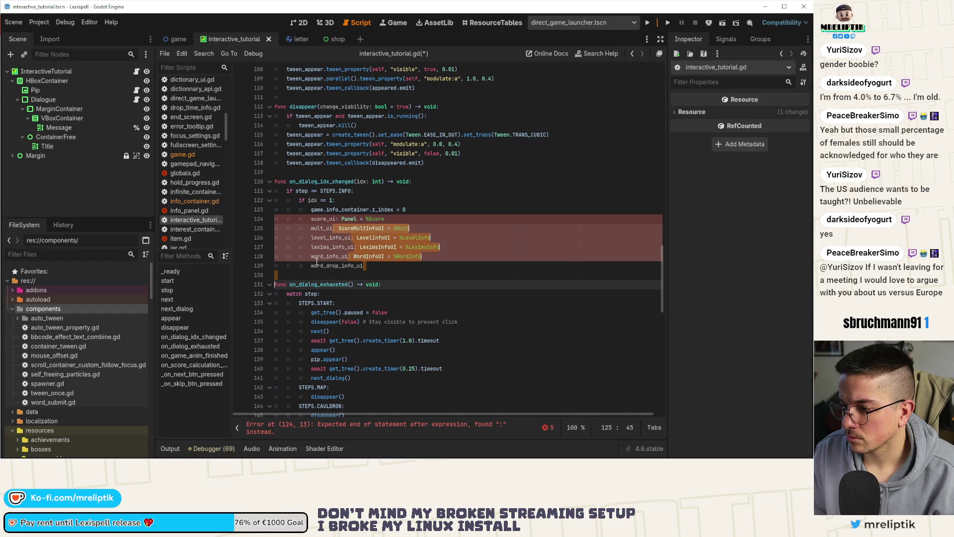
pyautogui.press('BackSpace')
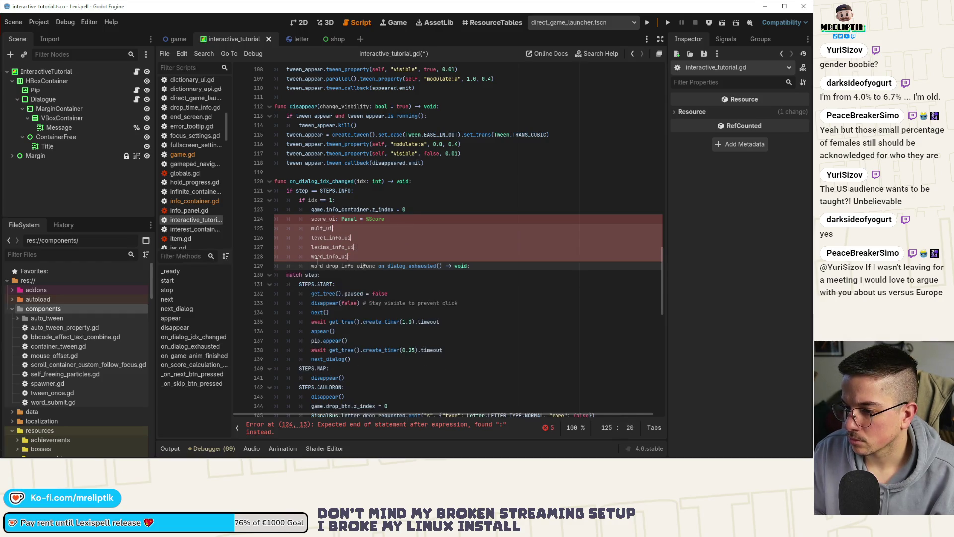
pyautogui.hotkey('ctrl', 'z')
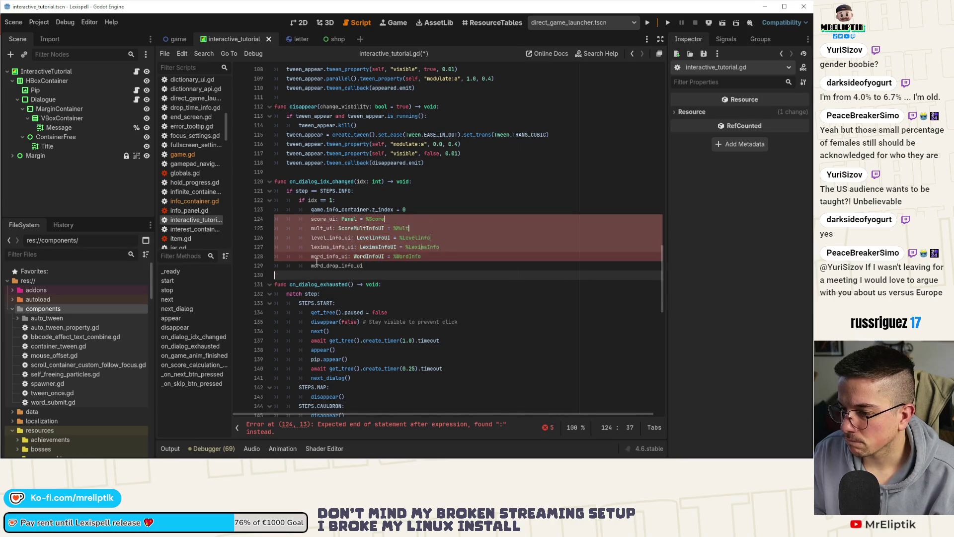
pyautogui.hotkey('ctrl', 'shift', 'Left')
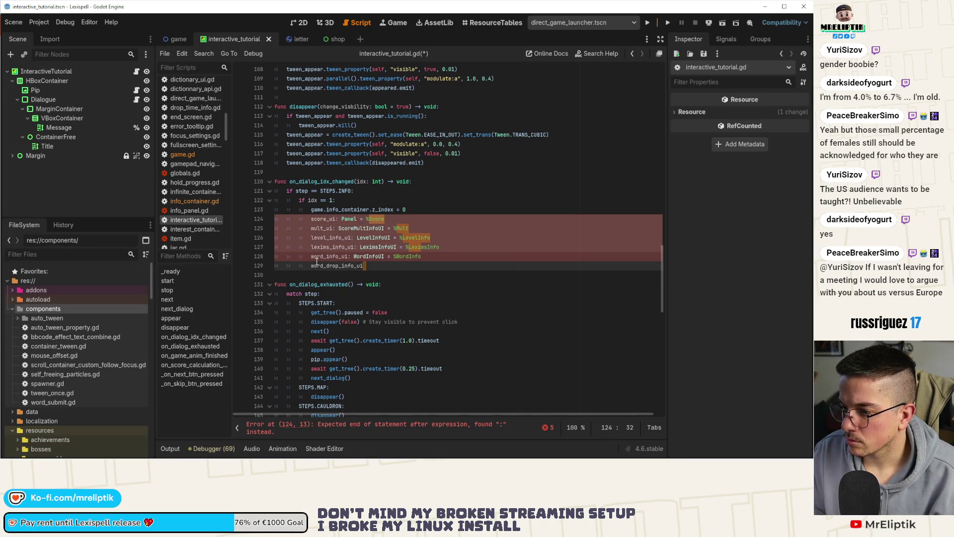
pyautogui.press('BackSpace')
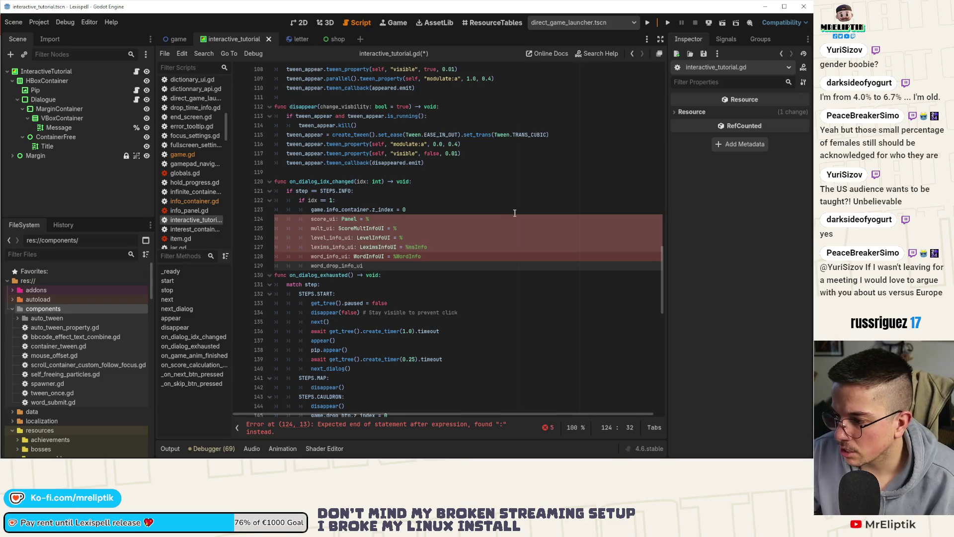
# Remove the colons, type annotations and leftover assignments so lines 124–128 hold only bare UI names.
pyautogui.click(432, 256)
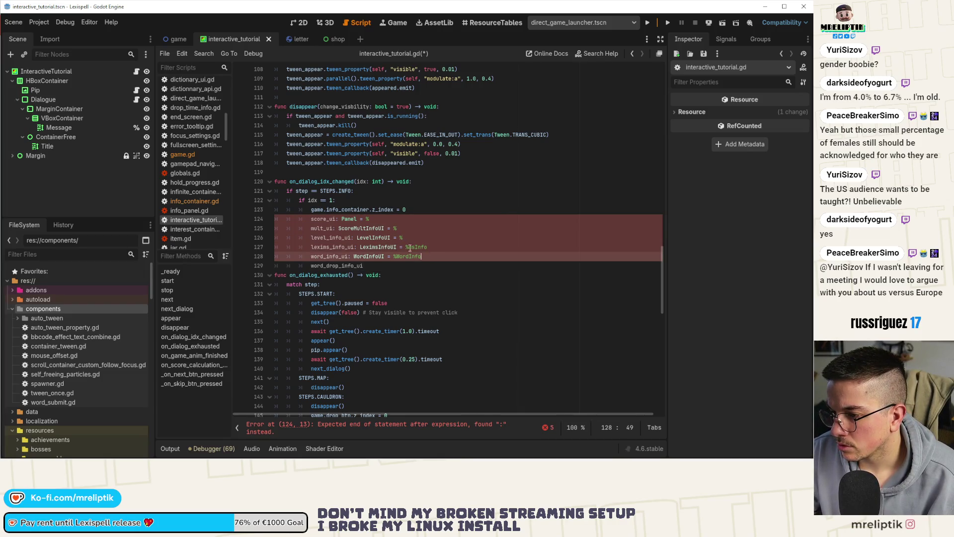
pyautogui.click(341, 218)
pyautogui.keyDown('alt'); pyautogui.click(339, 229); pyautogui.keyUp('alt')
pyautogui.keyDown('alt'); pyautogui.click(357, 238); pyautogui.keyUp('alt')
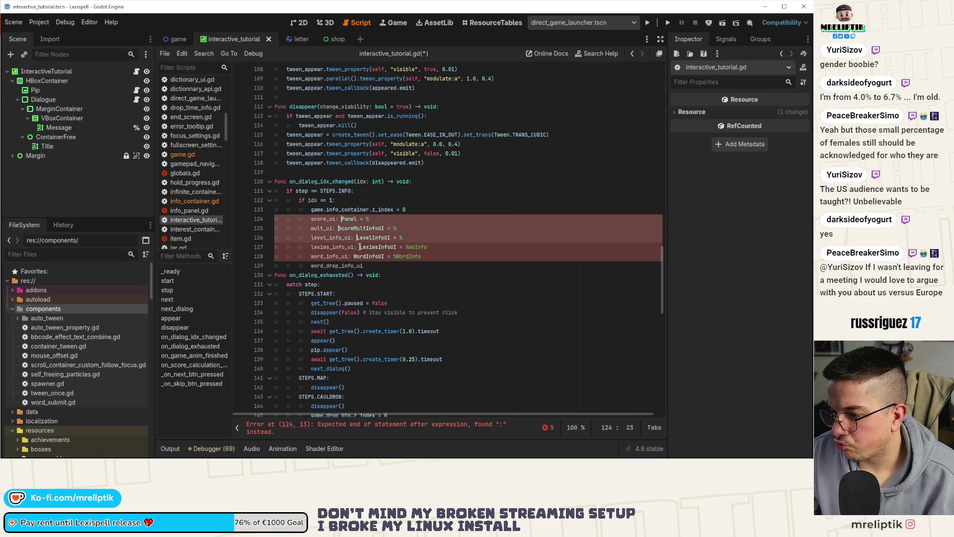
pyautogui.keyDown('alt'); pyautogui.click(354, 256); pyautogui.keyUp('alt')
pyautogui.press('BackSpace')
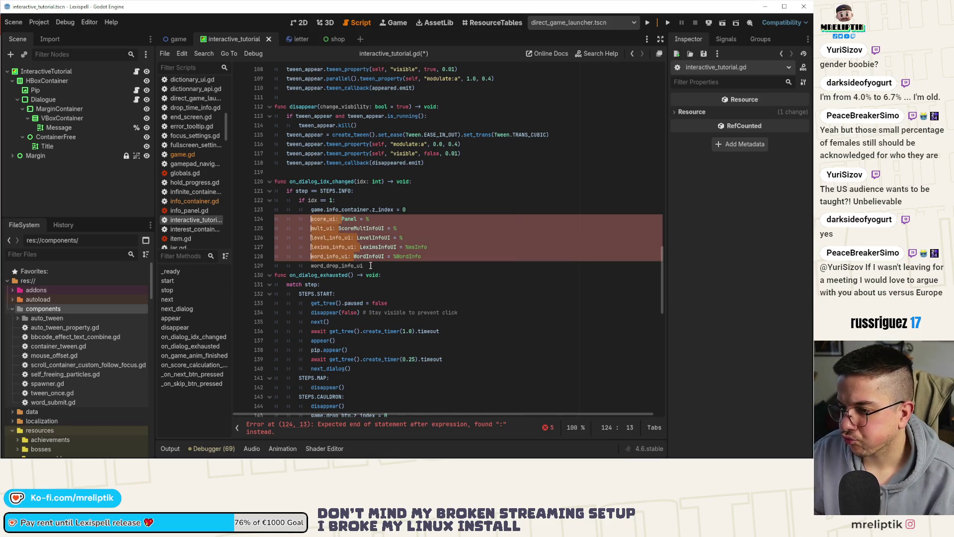
pyautogui.press('BackSpace')
pyautogui.hotkey('ctrl', 'shift', 'Right')
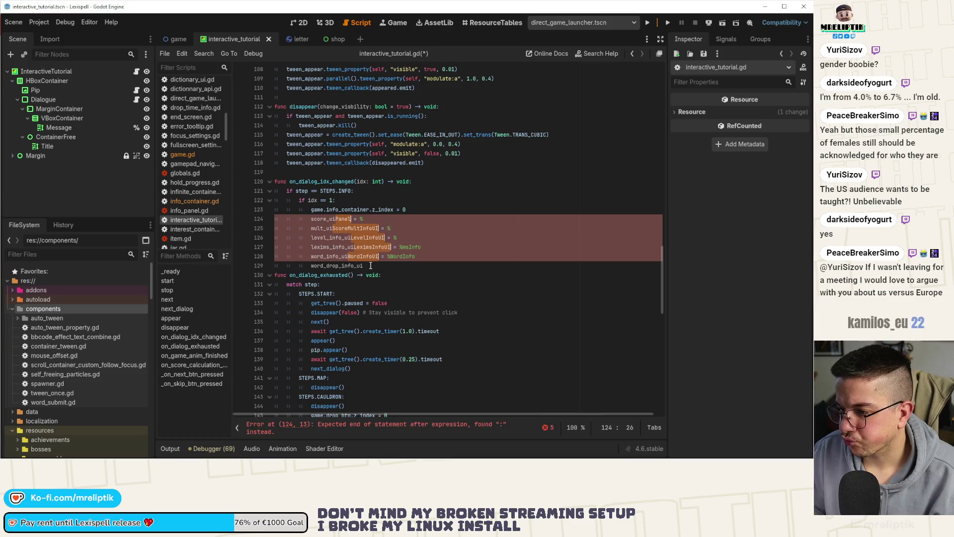
pyautogui.press('Delete')
pyautogui.press('End')
pyautogui.hotkey('ctrl', 'BackSpace')
pyautogui.hotkey('ctrl', 'BackSpace')
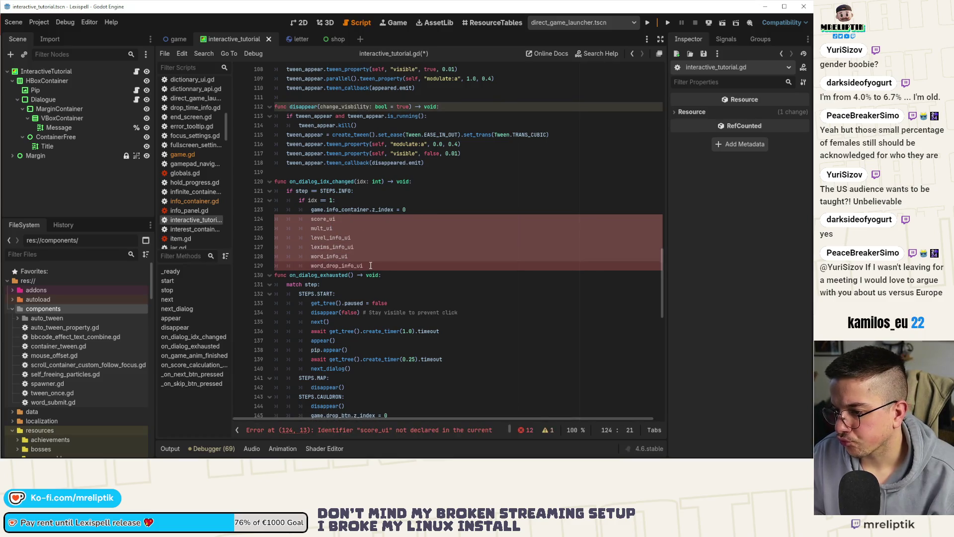
pyautogui.click(401, 239)
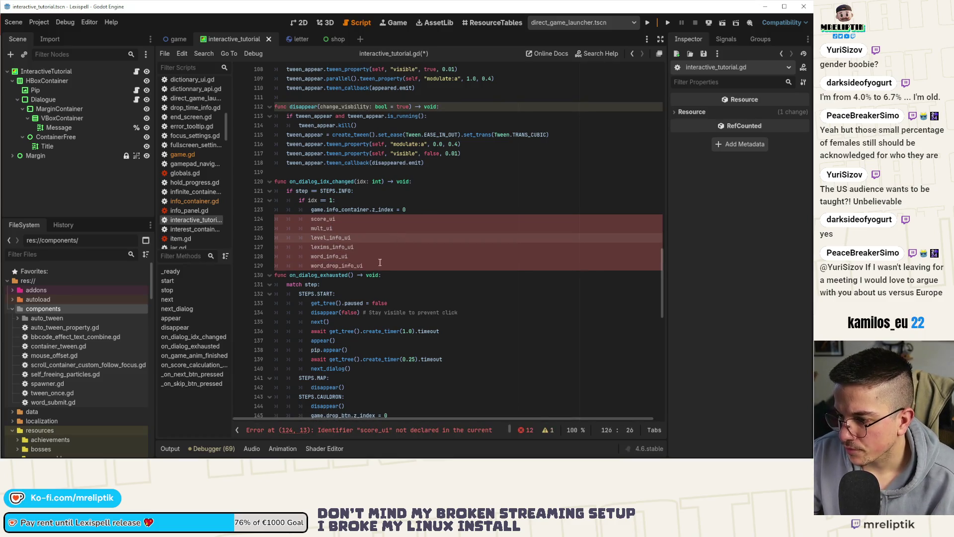
# Multi-caret prefix each UI name with 'game.' and append '.z_index = 0', saving the script.
pyautogui.click(380, 262)
pyautogui.press('Return')
pyautogui.hotkey('ctrl', 's')
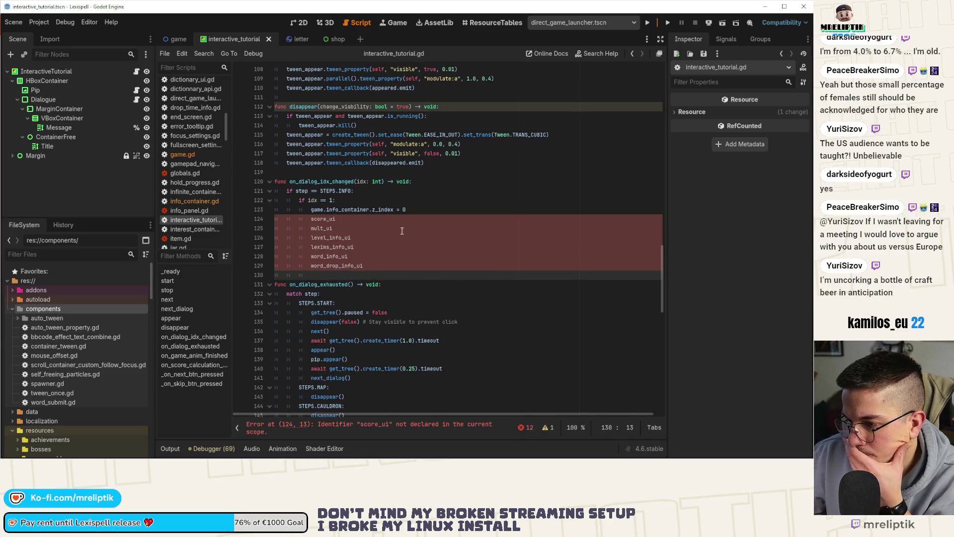
pyautogui.click(364, 217)
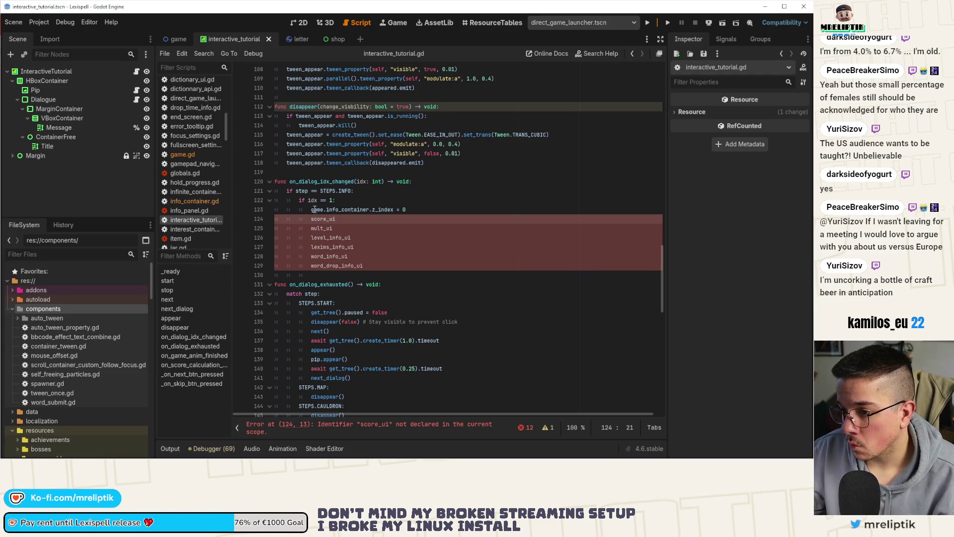
pyautogui.keyDown('alt'); pyautogui.click(326, 228); pyautogui.keyUp('alt')
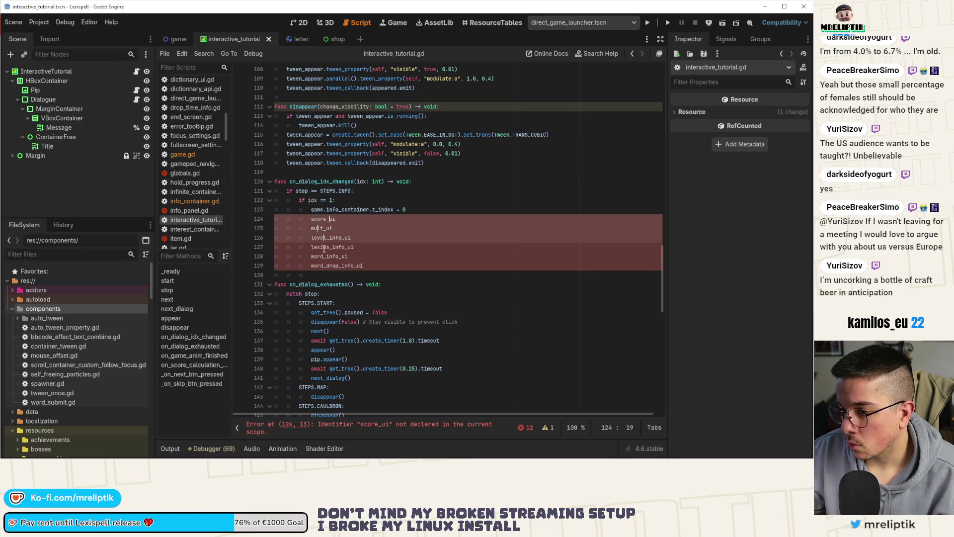
pyautogui.keyDown('alt'); pyautogui.click(324, 247); pyautogui.keyUp('alt')
pyautogui.keyDown('alt'); pyautogui.click(323, 266); pyautogui.keyUp('alt')
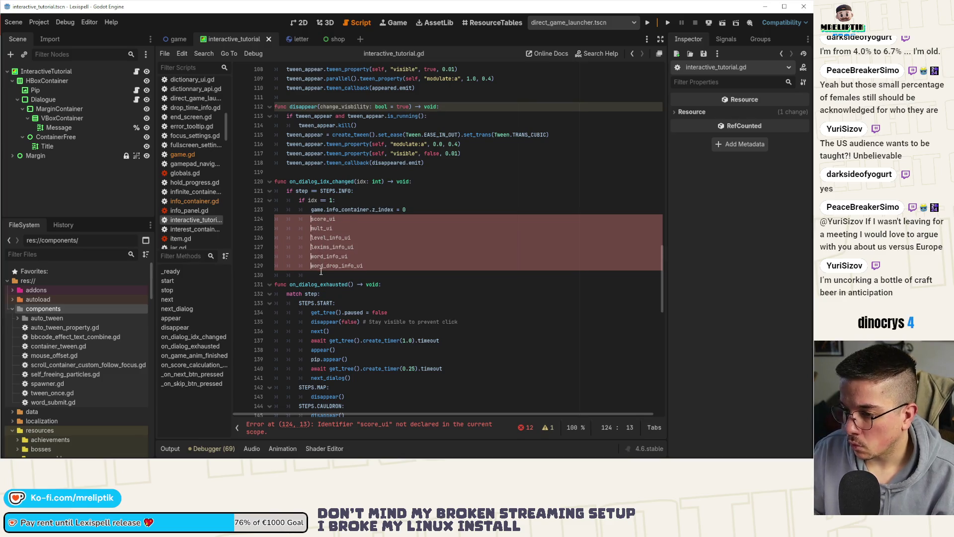
pyautogui.press('Home')
pyautogui.write('game.')
pyautogui.press('End')
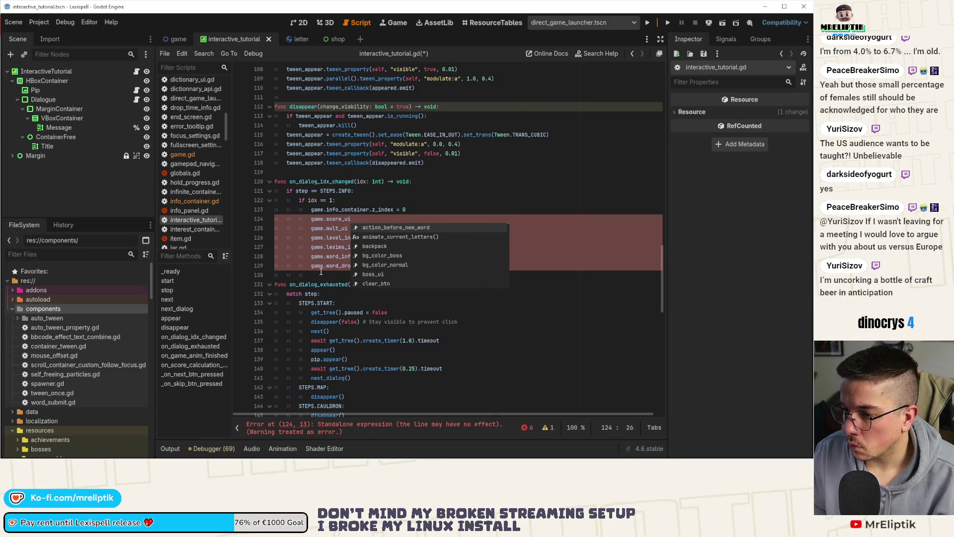
pyautogui.write('.z_index = 0')
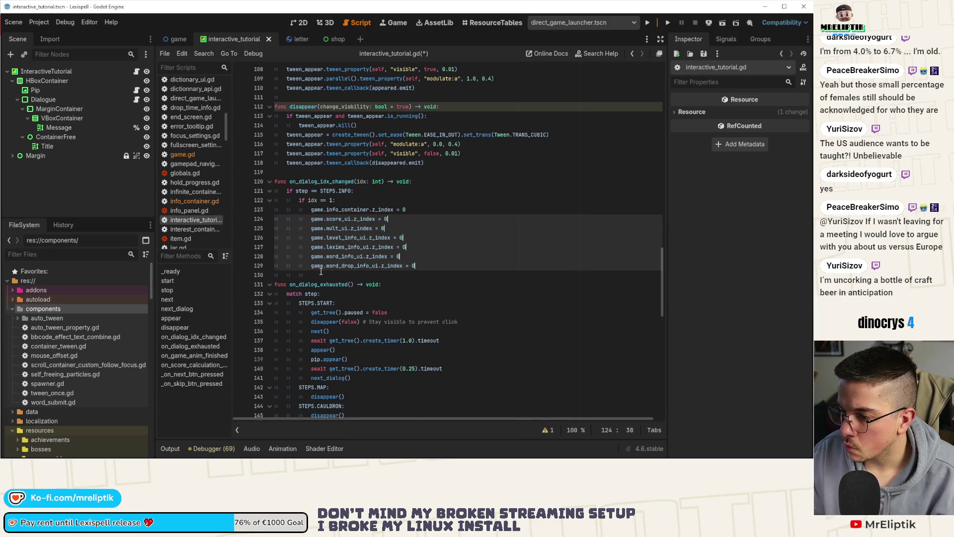
pyautogui.press('Escape')
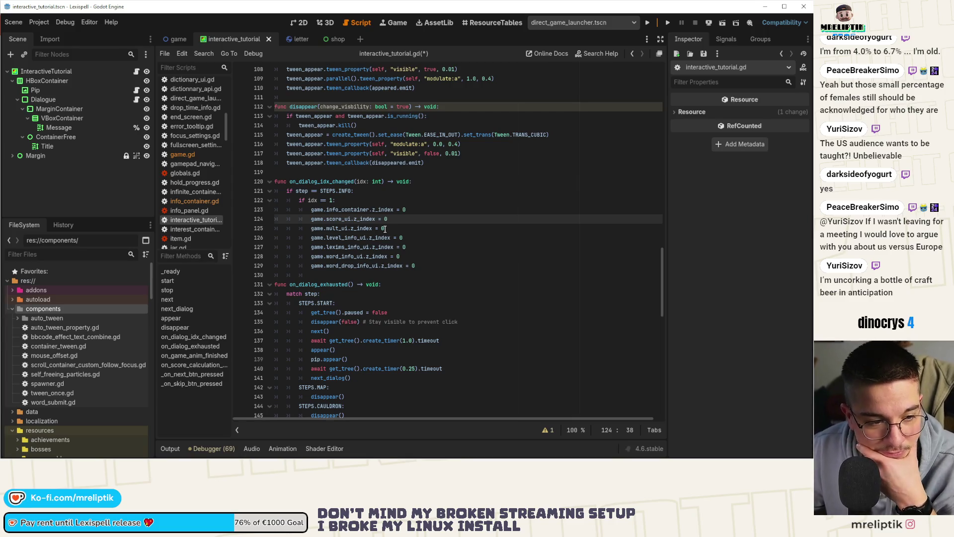
# Raise game.score_ui.z_index to 10 in the idx == 1 branch and save.
pyautogui.click(419, 229)
pyautogui.press('Up')
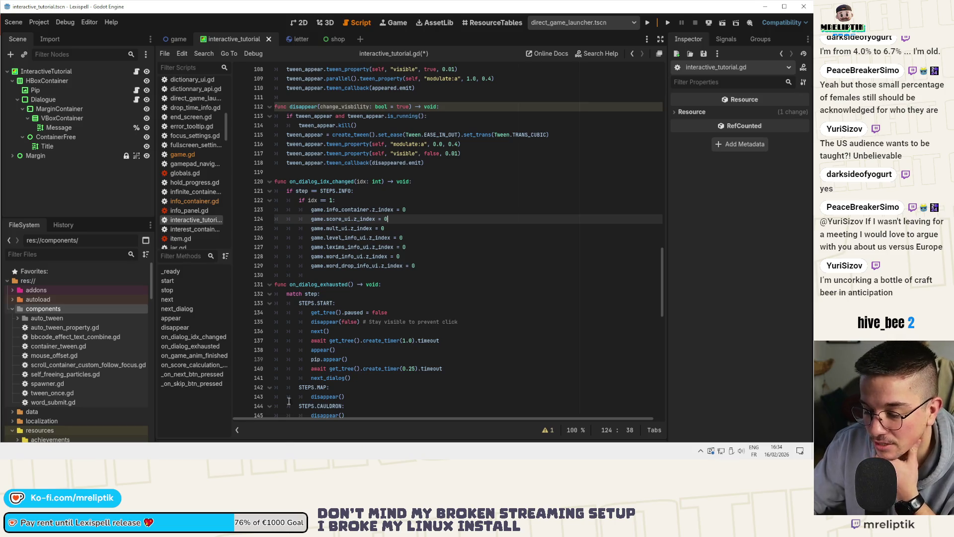
pyautogui.click(489, 211)
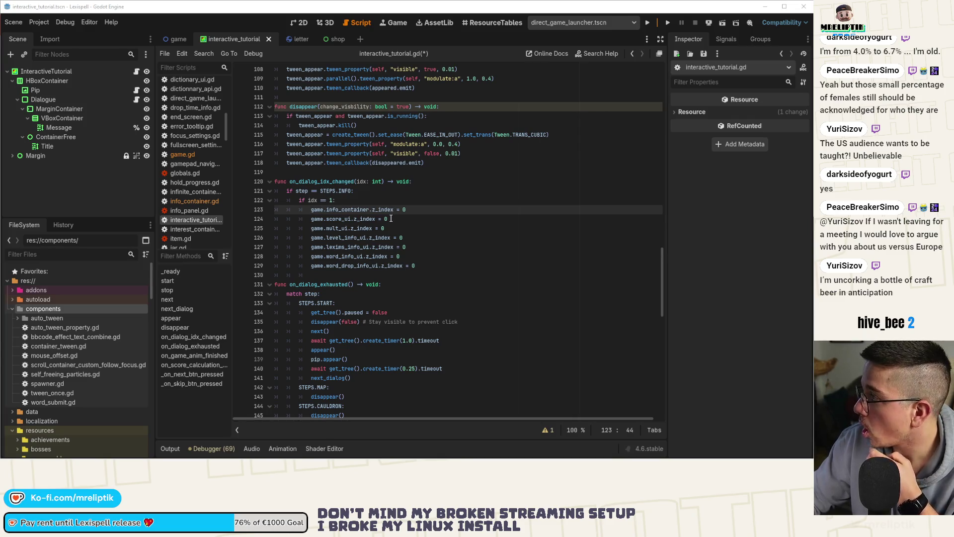
pyautogui.click(391, 219)
pyautogui.write('1')
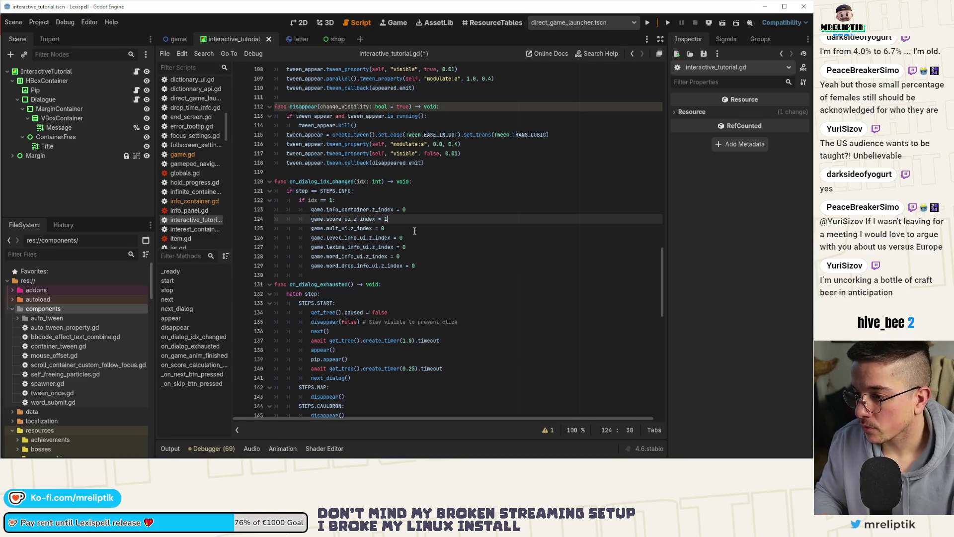
pyautogui.write('0')
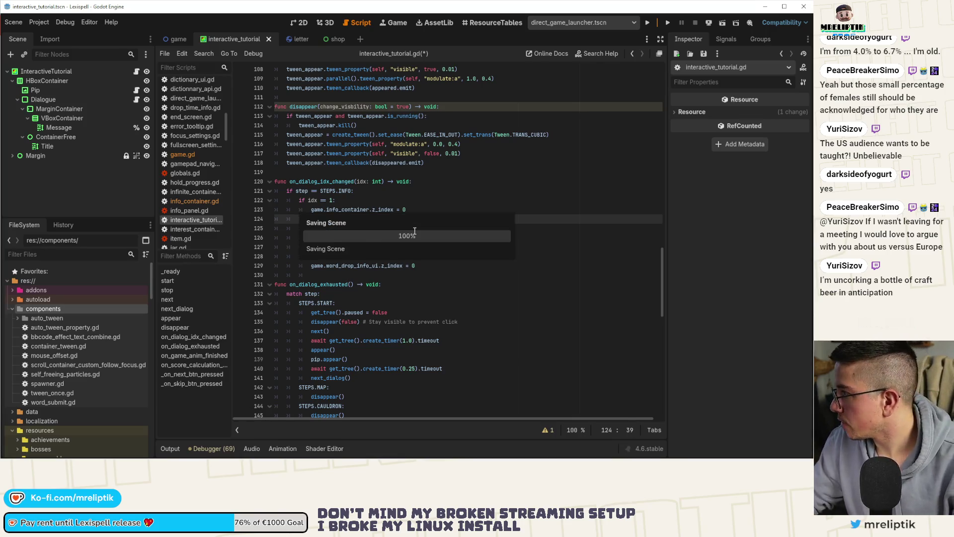
pyautogui.hotkey('ctrl', 's')
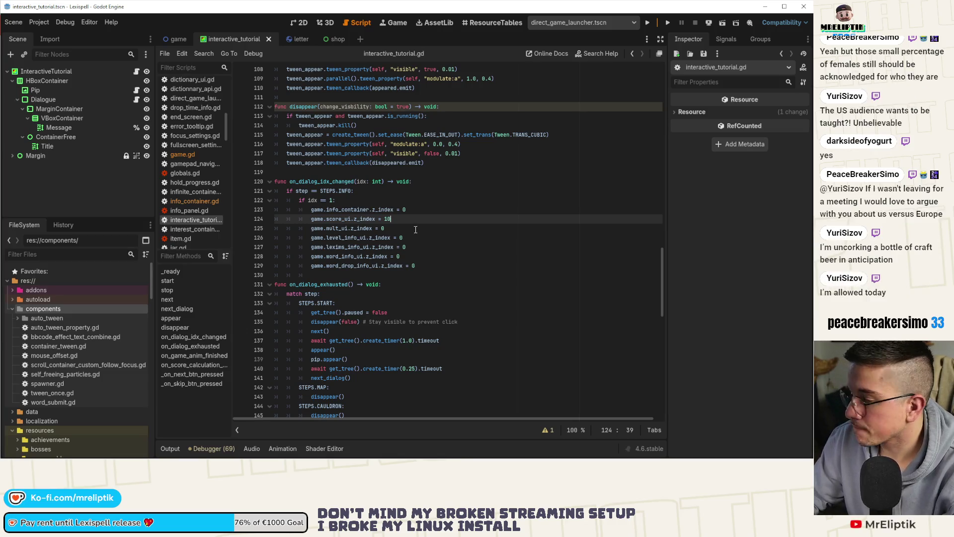
# Copy the if idx condition line and paste it below the branch as an elif idx branch.
pyautogui.press('Up')
pyautogui.press('Up')
pyautogui.hotkey('ctrl', 'c')
pyautogui.press('Down')
pyautogui.press('Down')
pyautogui.press('Down')
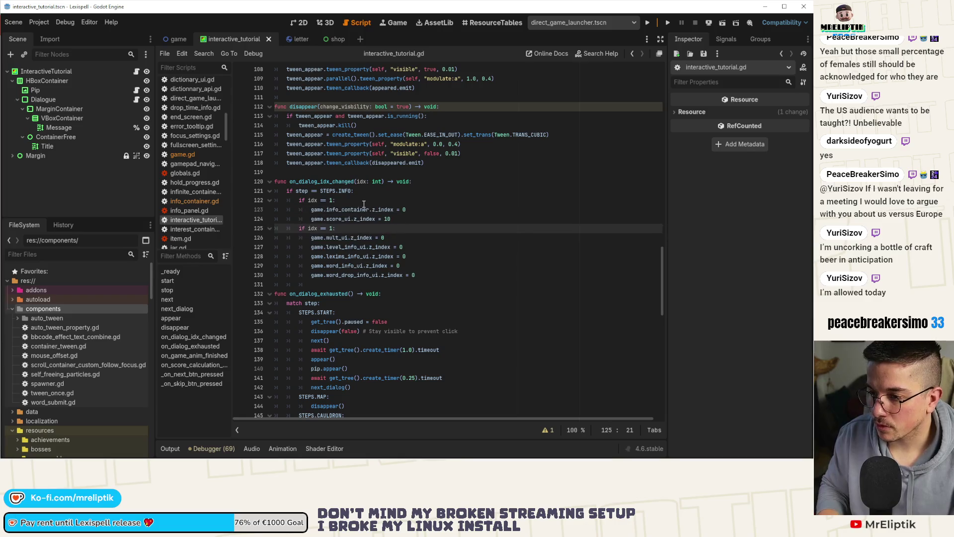
pyautogui.press('Down')
pyautogui.press('Down')
pyautogui.press('Down')
pyautogui.press('Down')
pyautogui.hotkey('ctrl', 'v')
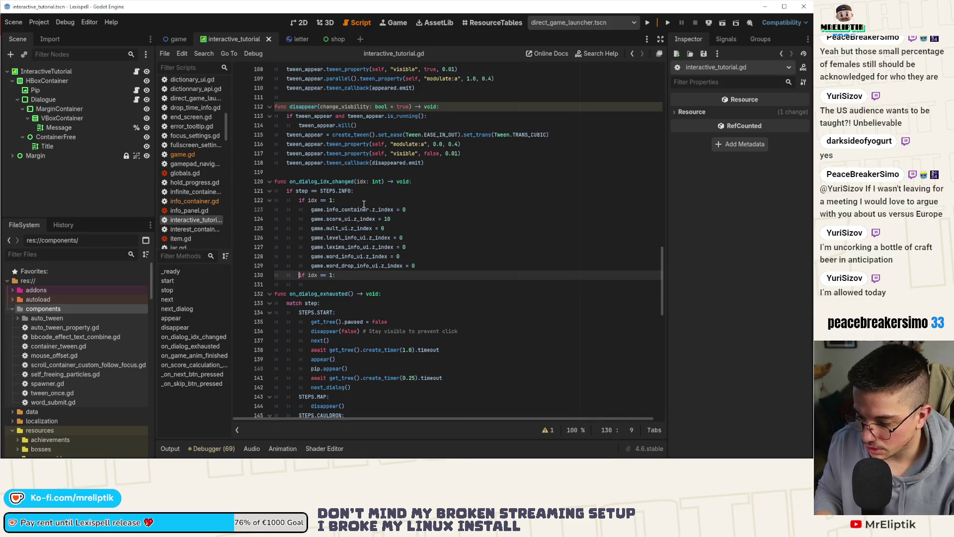
pyautogui.write('el')
pyautogui.press('Escape')
pyautogui.press('Up')
pyautogui.press('Up')
pyautogui.press('Up')
pyautogui.press('End')
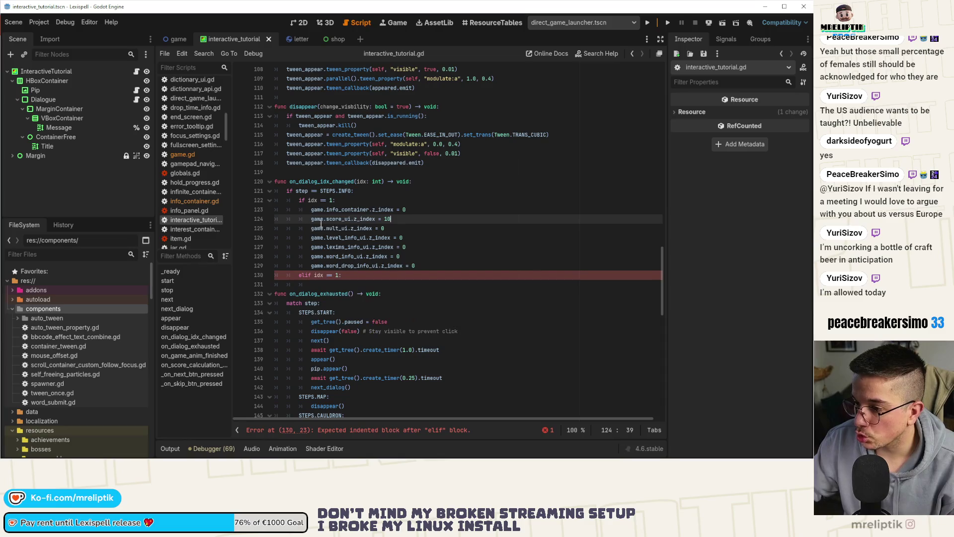
# Paste the z_index lines into the elif branch with score_ui back to 0 and mult_ui raised to 10, and save.
pyautogui.moveTo(312, 229); pyautogui.dragTo(452, 264)
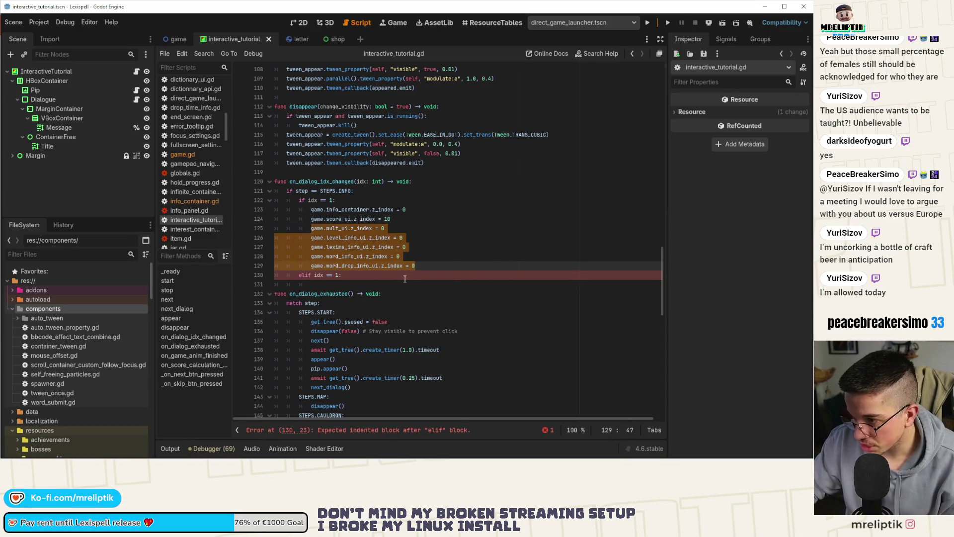
pyautogui.click(357, 275)
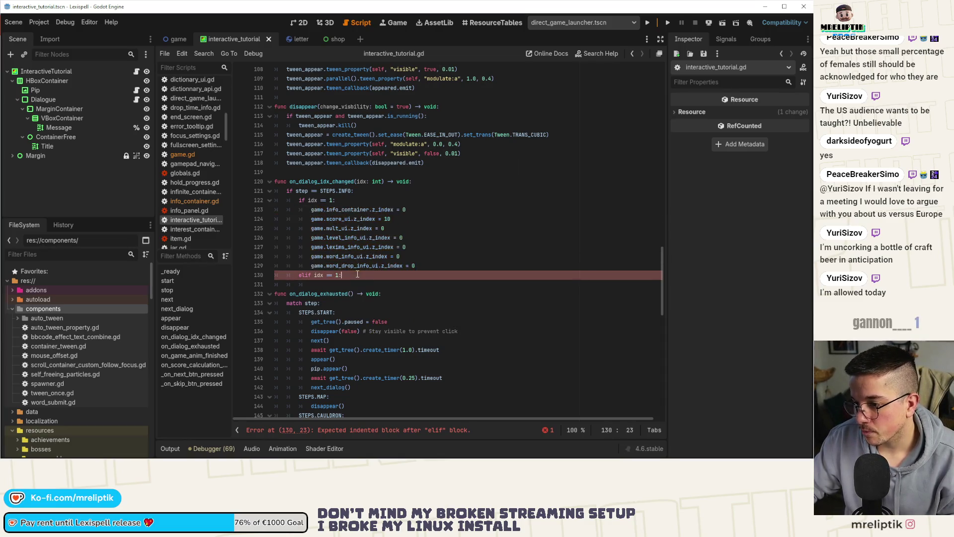
pyautogui.press('Return')
pyautogui.hotkey('ctrl', 'v')
pyautogui.press('Up')
pyautogui.press('Up')
pyautogui.press('Up')
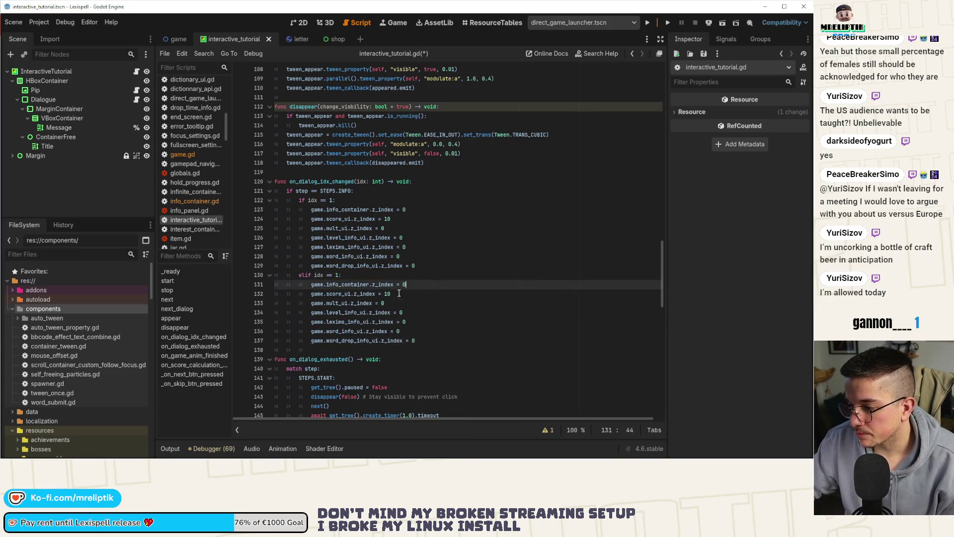
pyautogui.click(386, 294)
pyautogui.press('BackSpace')
pyautogui.press('Down')
pyautogui.press('BackSpace')
pyautogui.write('1')
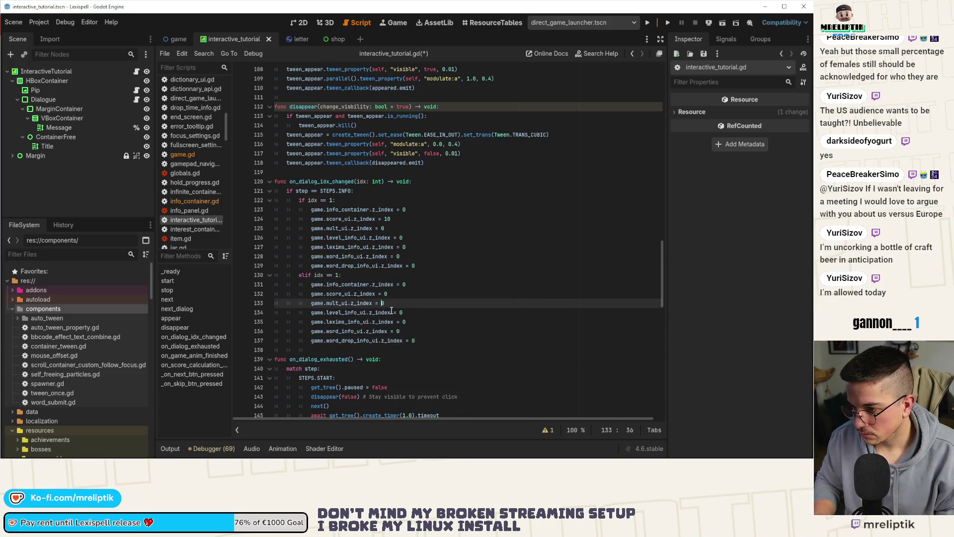
pyautogui.hotkey('ctrl', 's')
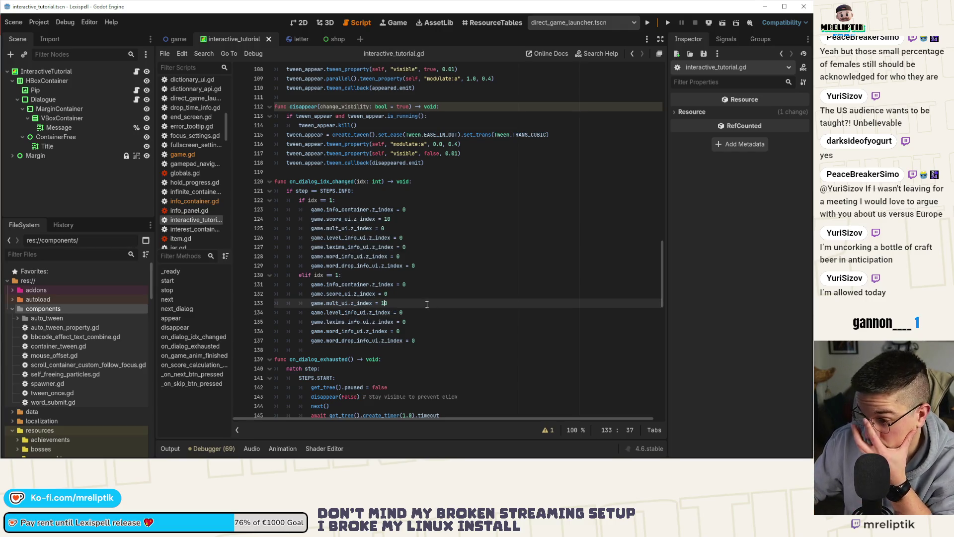
pyautogui.moveTo(435, 344); pyautogui.dragTo(292, 277)
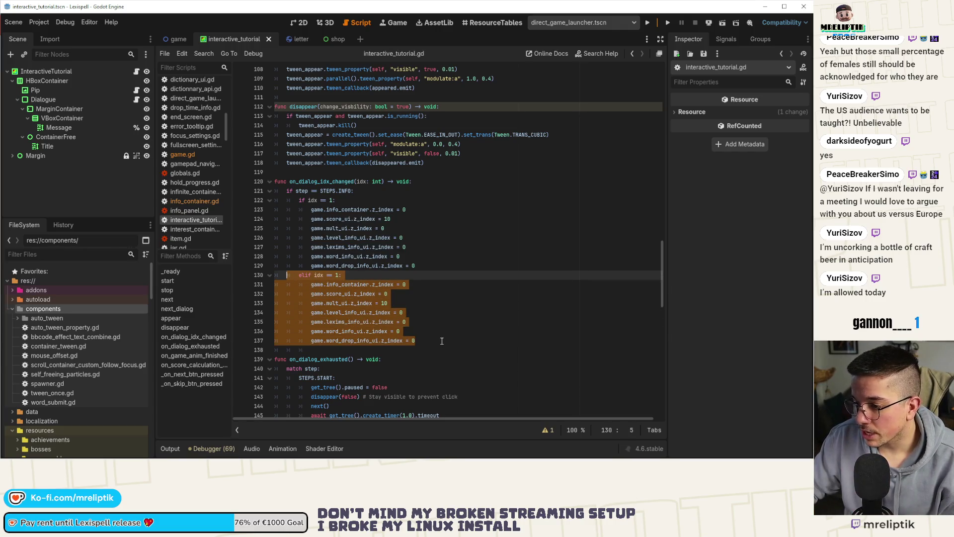
# Duplicate the elif branch as a new idx == 2 branch with corrected indentation and save.
pyautogui.hotkey('ctrl', 'c')
pyautogui.press('Right')
pyautogui.press('Return')
pyautogui.hotkey('ctrl', 'v')
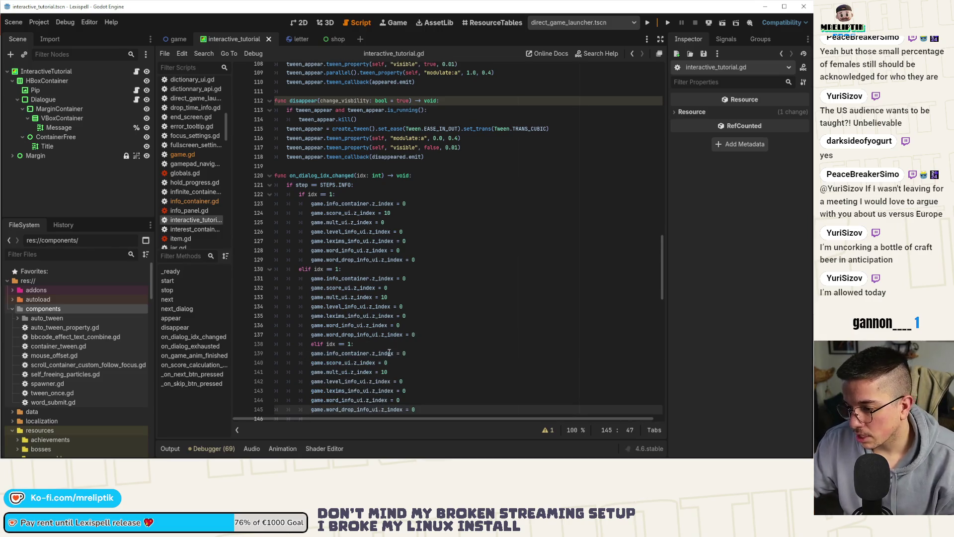
pyautogui.click(388, 353)
pyautogui.hotkey('shift', 'Tab')
pyautogui.click(358, 345)
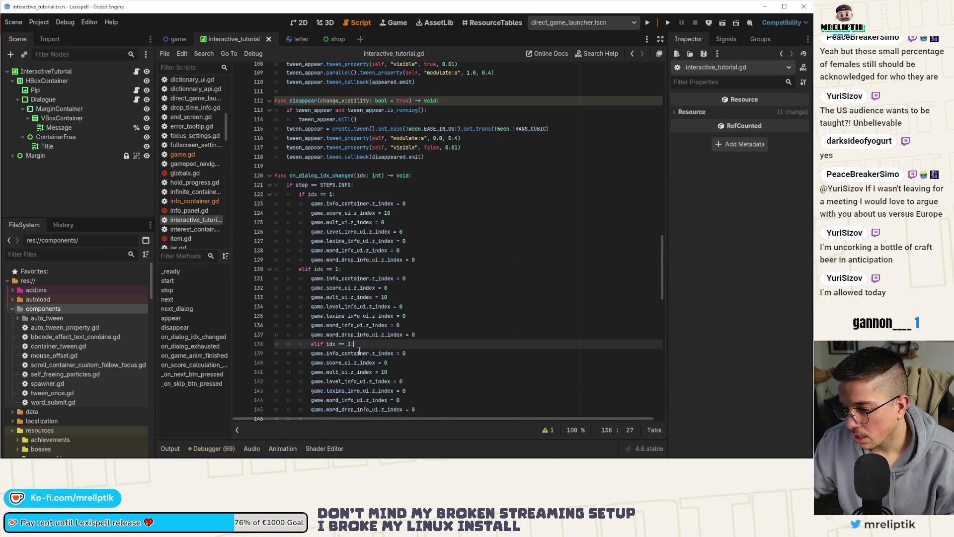
pyautogui.press('Left')
pyautogui.press('BackSpace')
pyautogui.write('2')
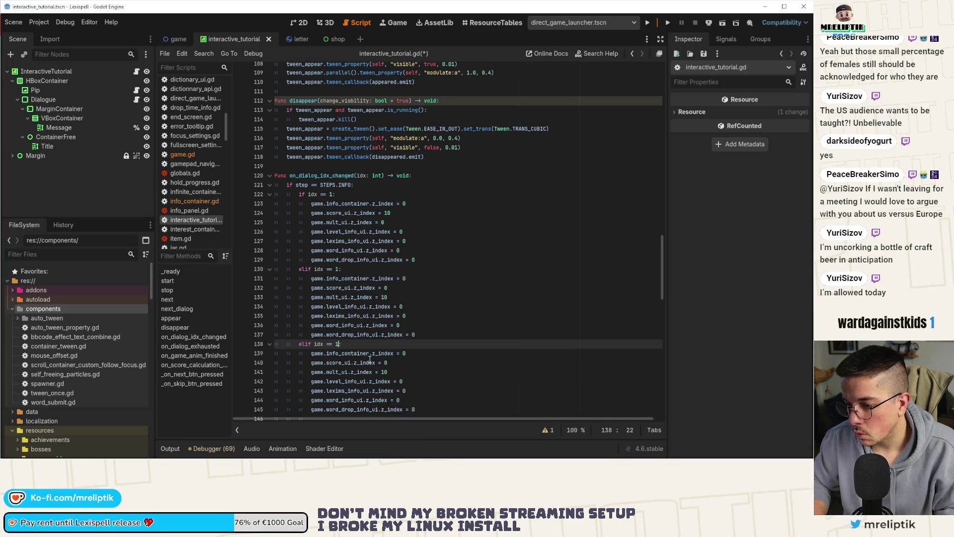
pyautogui.hotkey('ctrl', 's')
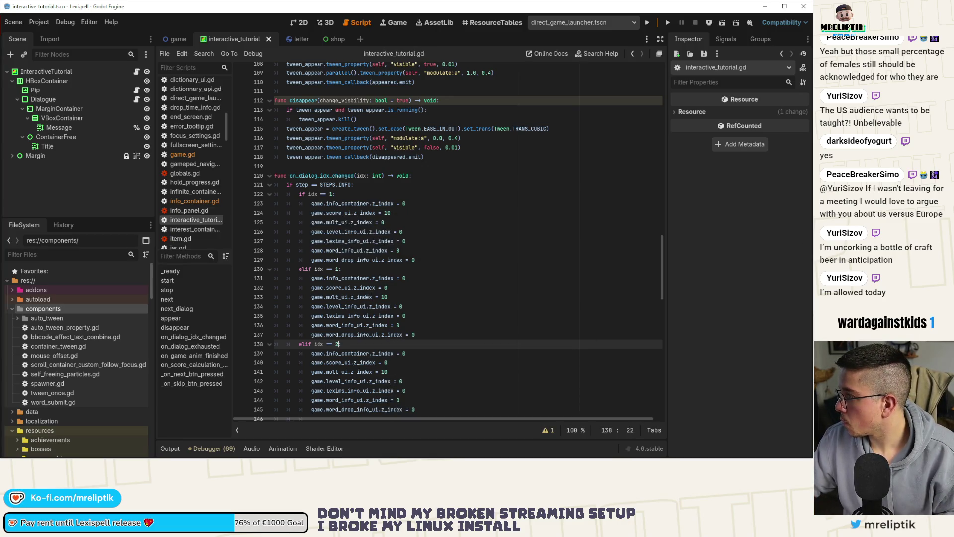
pyautogui.scroll(-1, 551, 309)
pyautogui.scroll(-1, 550, 309)
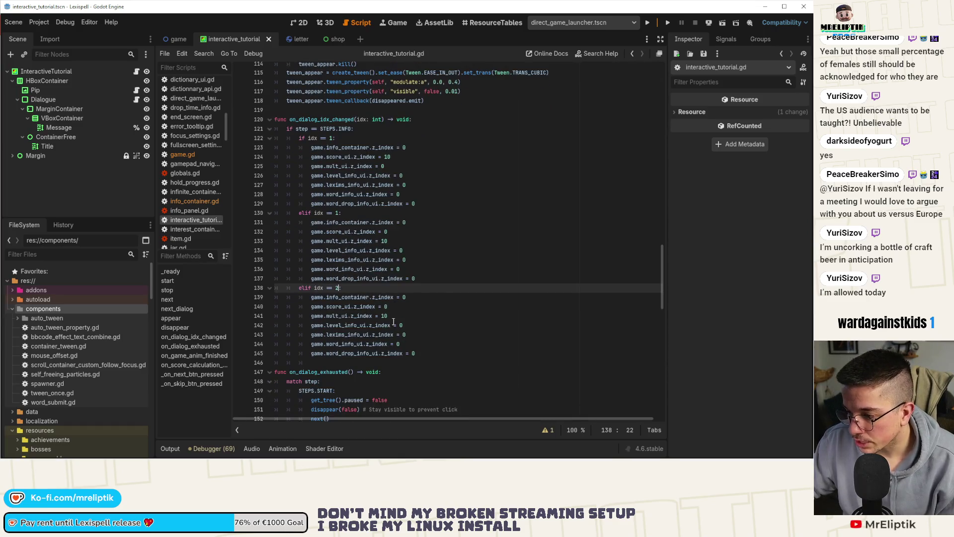
# In the idx 2 branch set mult_ui to 0 and level, lexims, word and word drop info z_index to 10, then save.
pyautogui.click(394, 316)
pyautogui.press('BackSpace')
pyautogui.press('BackSpace')
pyautogui.write('0')
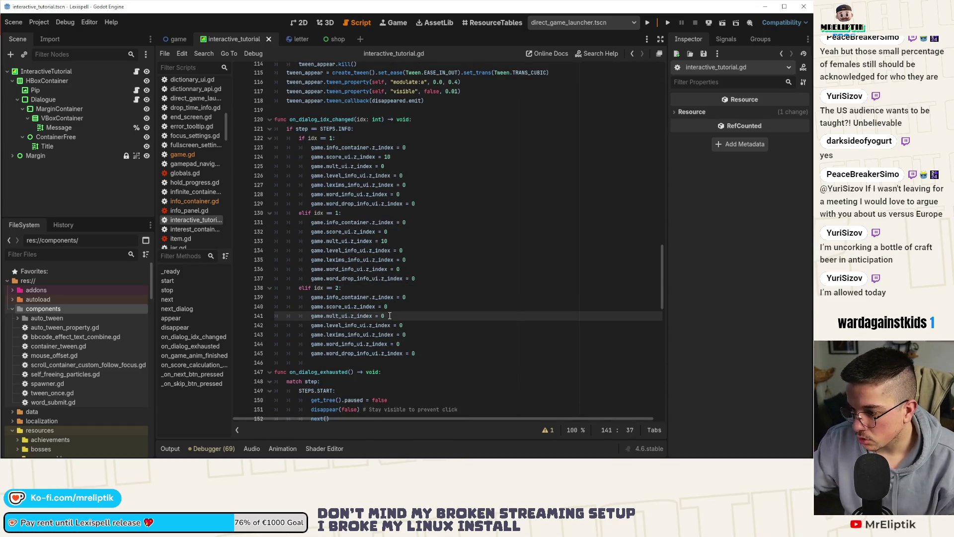
pyautogui.click(416, 326)
pyautogui.press('BackSpace')
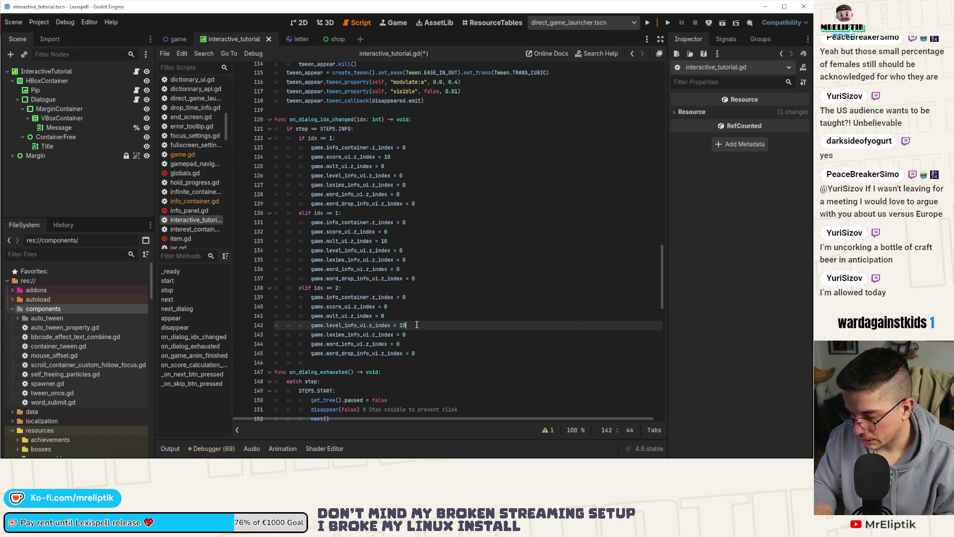
pyautogui.press('Down')
pyautogui.press('Down')
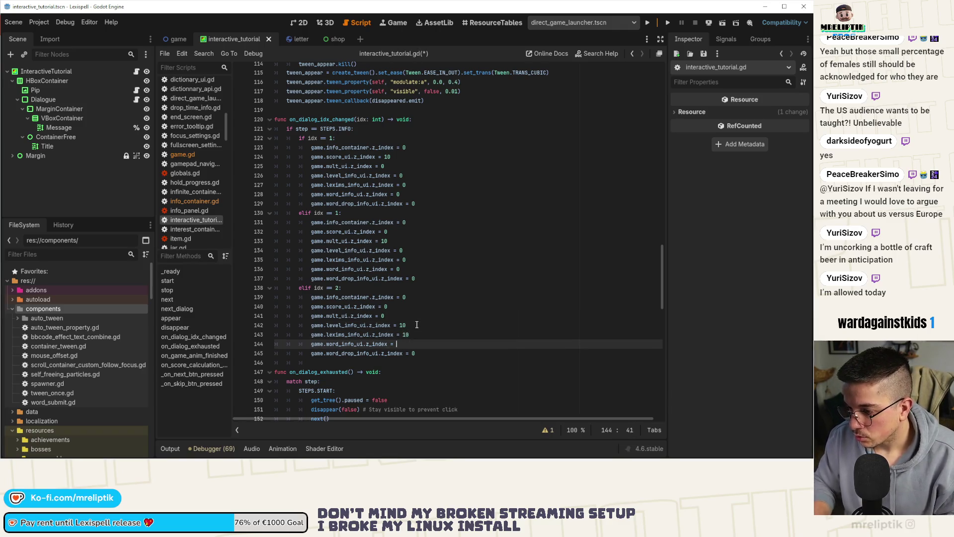
pyautogui.press('Left')
pyautogui.write('1')
pyautogui.press('Down')
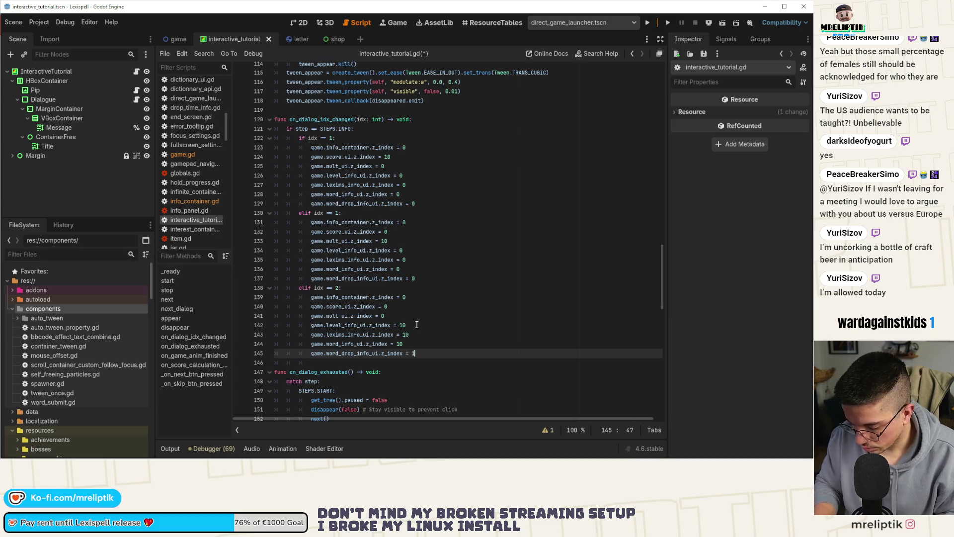
pyautogui.write('0')
pyautogui.hotkey('ctrl', 's')
# Add an 'elif idx == 3:' branch and paste the idx 1 assignments beneath it.
pyautogui.click(442, 278)
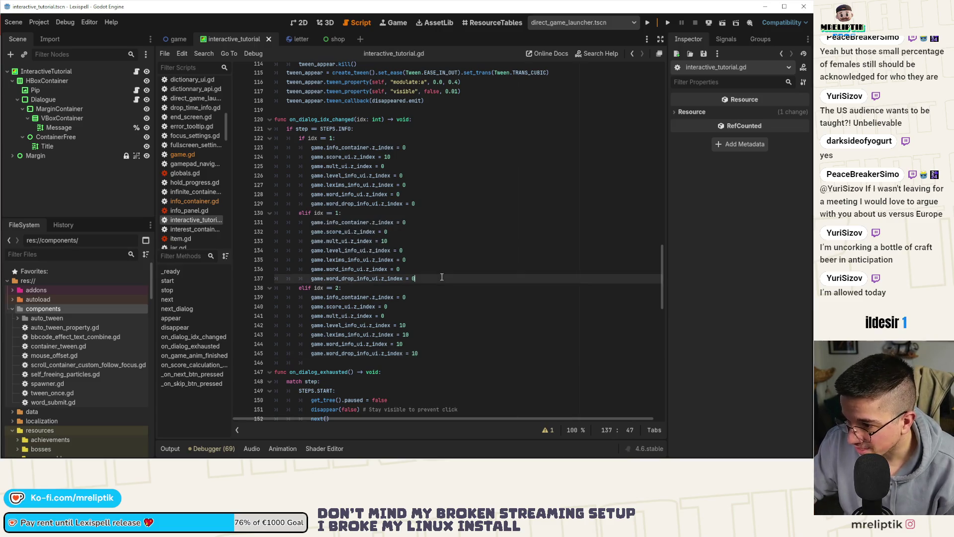
pyautogui.click(442, 203)
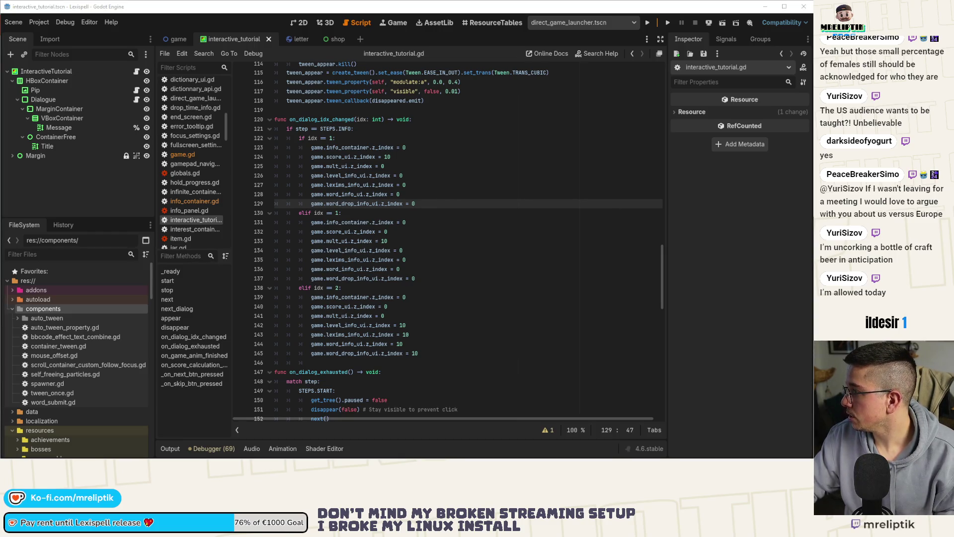
pyautogui.click(356, 293)
pyautogui.hotkey('ctrl', 'c')
pyautogui.press('Down')
pyautogui.press('Down')
pyautogui.press('Down')
pyautogui.hotkey('ctrl', 'v')
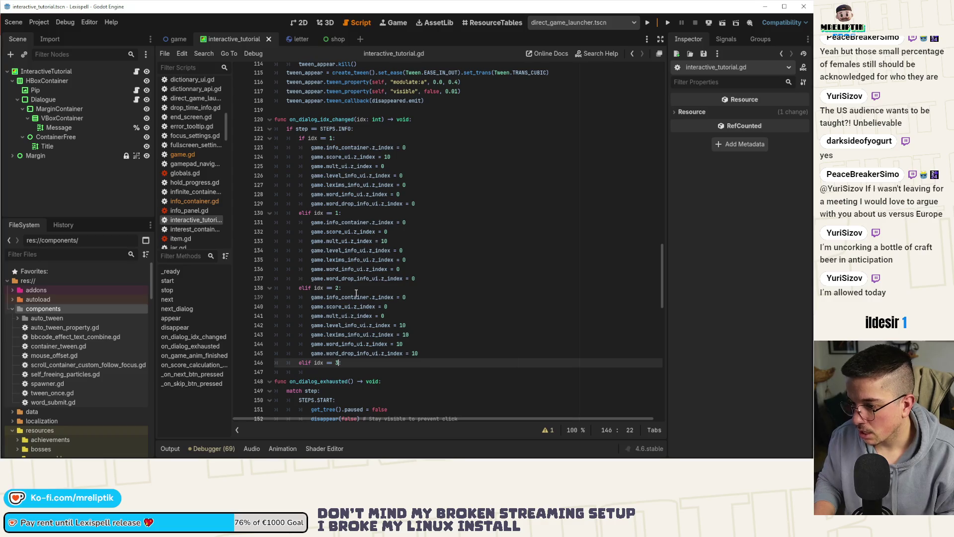
pyautogui.write(':')
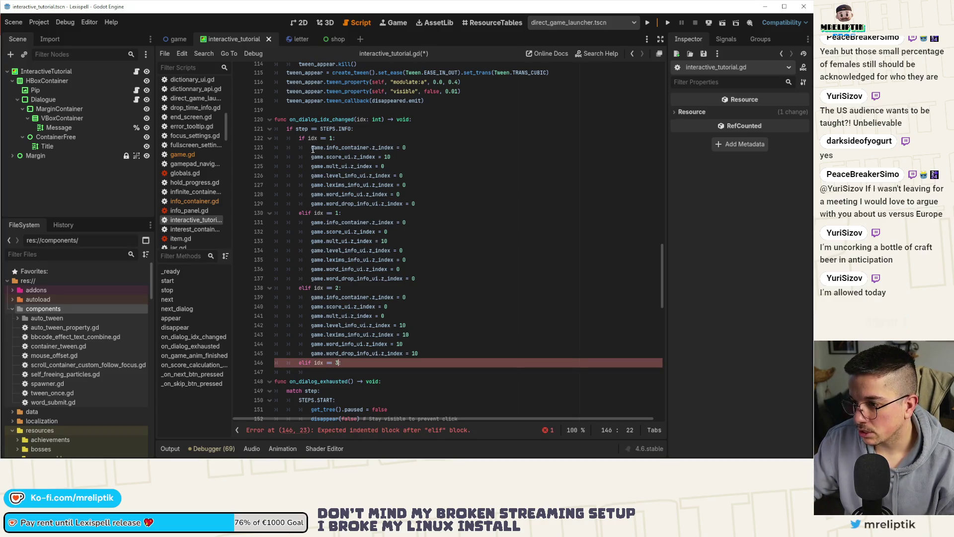
pyautogui.moveTo(311, 221); pyautogui.dragTo(438, 280)
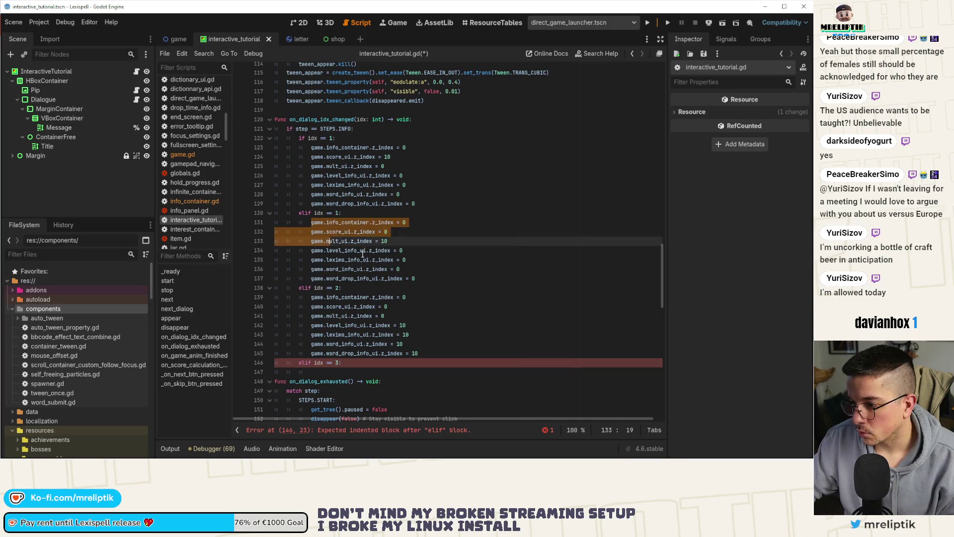
pyautogui.click(387, 363)
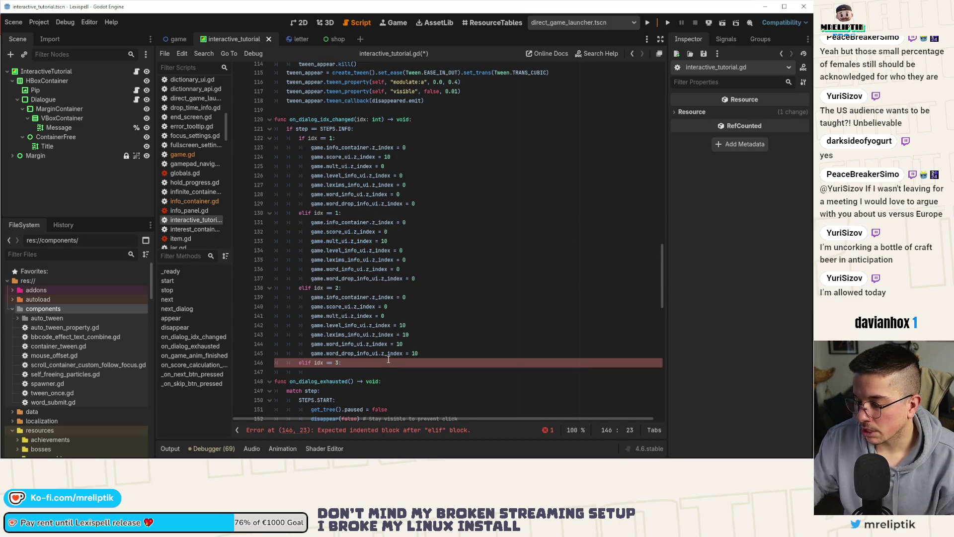
pyautogui.press('Return')
pyautogui.hotkey('ctrl', 'v')
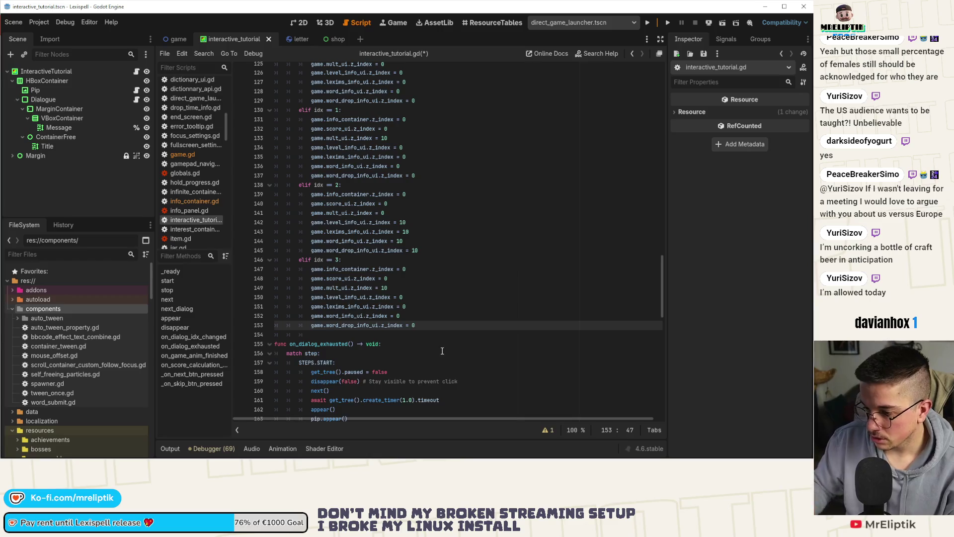
pyautogui.press('Return')
pyautogui.write('game.')
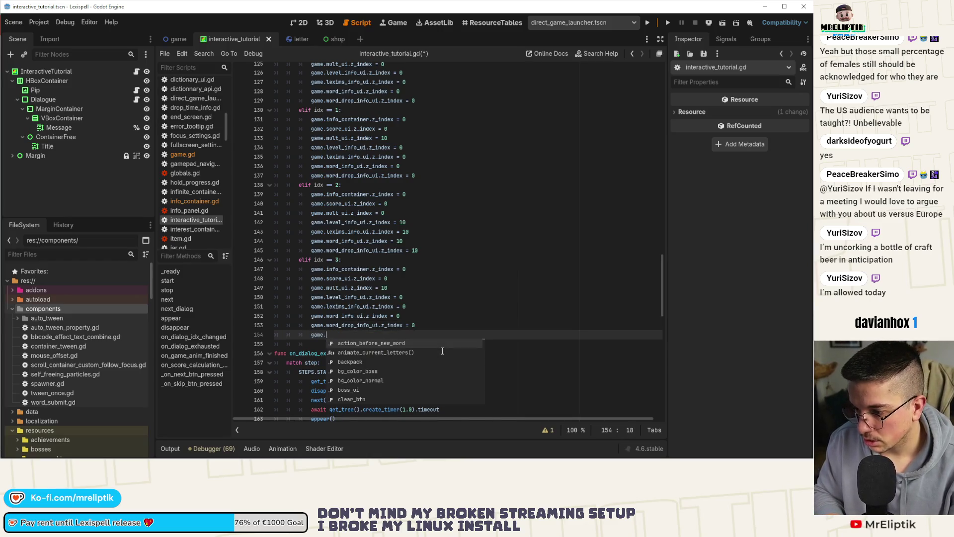
pyautogui.write('consum')
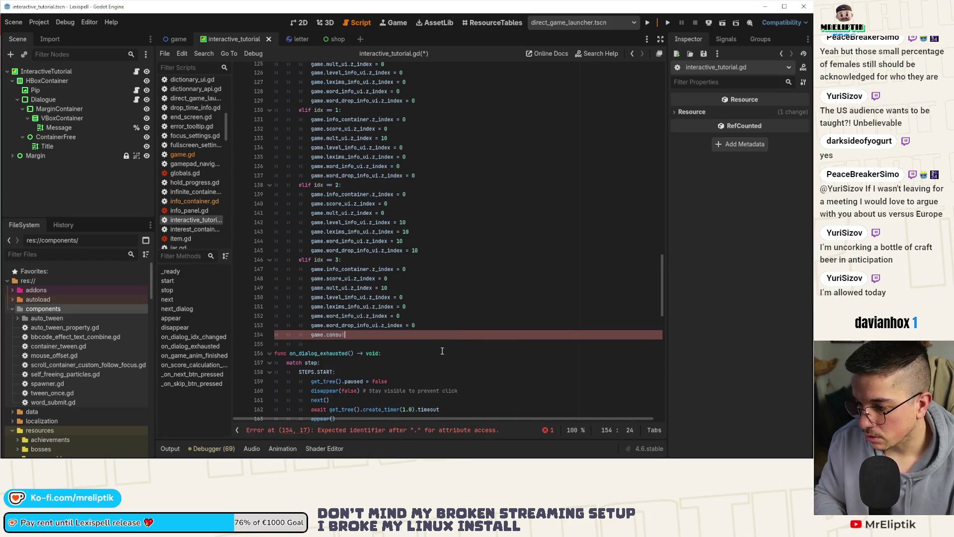
pyautogui.write('ma')
# Add game.consumables_tray.z_index = 10 under idx 3 and move a duplicate up into the idx 2 branch.
pyautogui.press('Return')
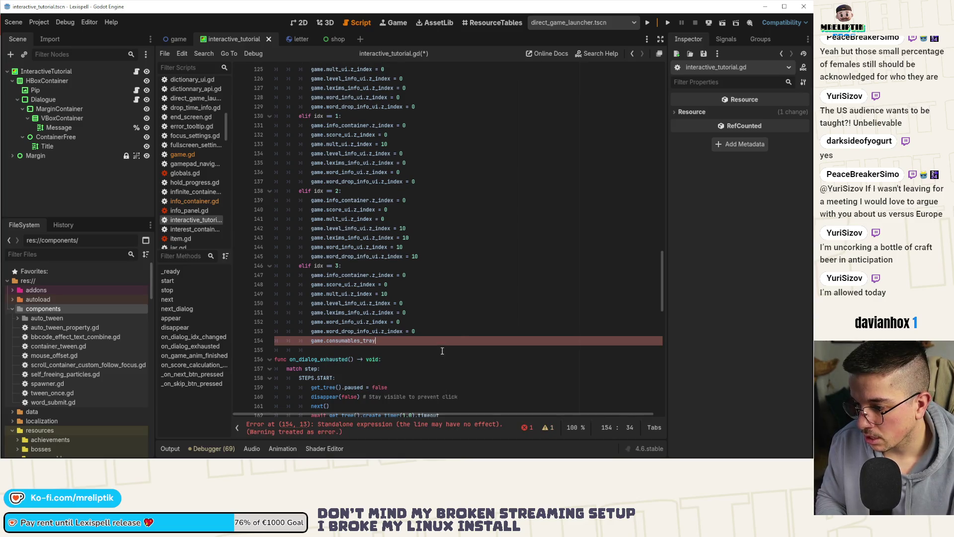
pyautogui.write('.z_index = 10')
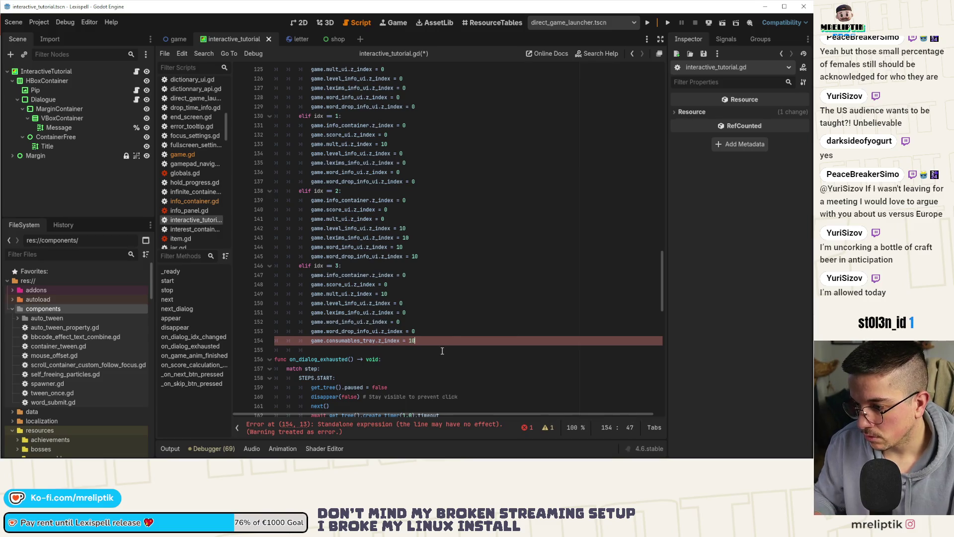
pyautogui.press('Up')
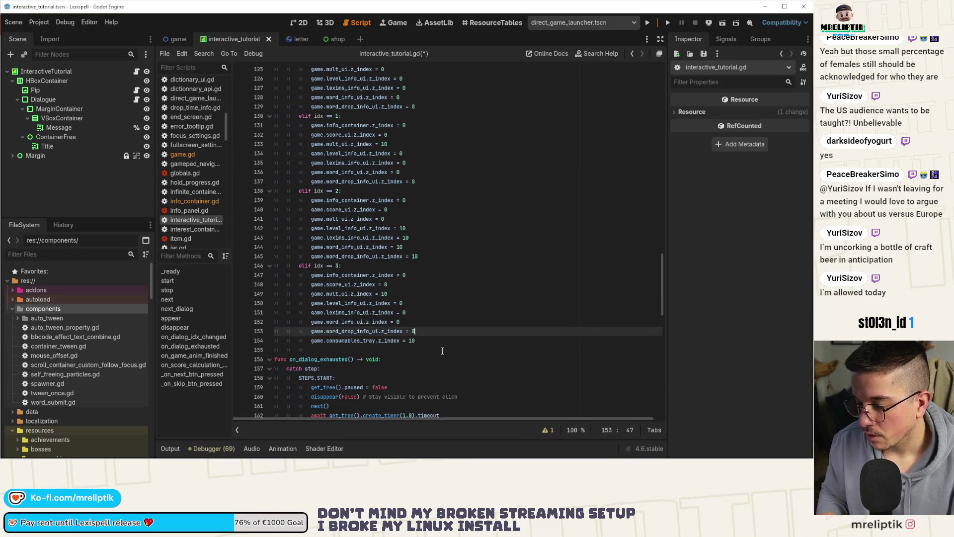
pyautogui.press('Up')
pyautogui.press('Up')
pyautogui.press('Up')
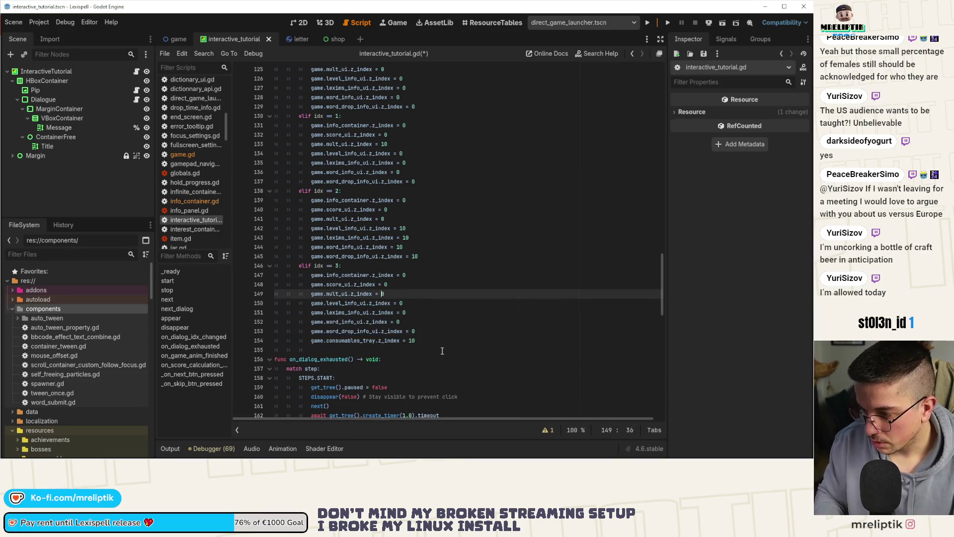
pyautogui.press('Down')
pyautogui.press('Down')
pyautogui.press('Down')
pyautogui.hotkey('ctrl', 'shift', 'd')
pyautogui.hotkey('alt', 'Up')
pyautogui.hotkey('alt', 'Up')
pyautogui.hotkey('alt', 'Up')
pyautogui.hotkey('alt', 'Up')
pyautogui.hotkey('alt', 'Up')
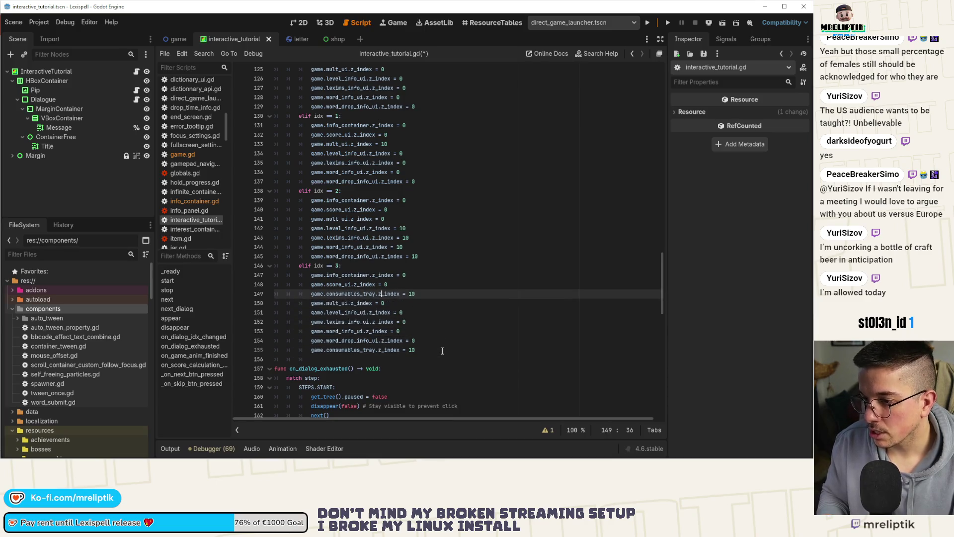
pyautogui.hotkey('alt', 'Up')
pyautogui.hotkey('alt', 'Up')
pyautogui.hotkey('alt', 'Up')
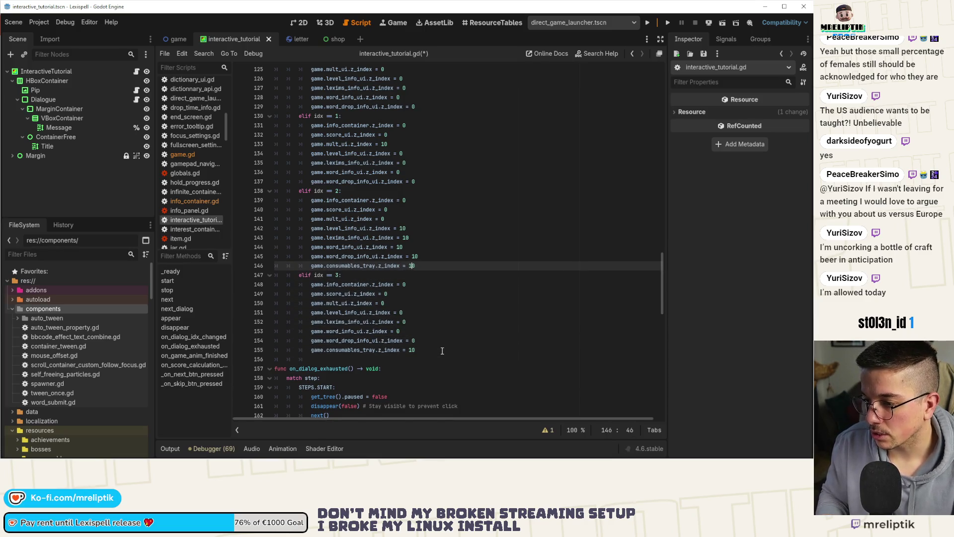
# Set the copies to 0, duplicate them into the idx 1 and first branches, and save the script.
pyautogui.press('BackSpace')
pyautogui.hotkey('ctrl', 'shift', 'd')
pyautogui.hotkey('alt', 'Up')
pyautogui.hotkey('alt', 'Up')
pyautogui.hotkey('alt', 'Up')
pyautogui.hotkey('alt', 'Up')
pyautogui.hotkey('alt', 'Up')
pyautogui.hotkey('alt', 'Up')
pyautogui.hotkey('alt', 'Up')
pyautogui.hotkey('alt', 'Up')
pyautogui.hotkey('ctrl', 'shift', 'd')
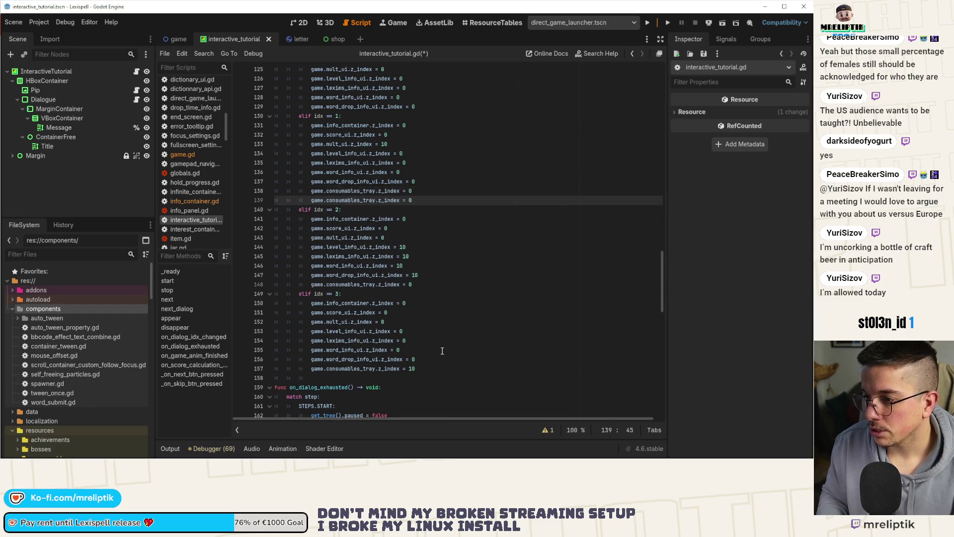
pyautogui.hotkey('alt', 'Up')
pyautogui.hotkey('alt', 'Up')
pyautogui.hotkey('alt', 'Up')
pyautogui.hotkey('alt', 'Up')
pyautogui.hotkey('alt', 'Up')
pyautogui.hotkey('alt', 'Up')
pyautogui.hotkey('alt', 'Up')
pyautogui.hotkey('alt', 'Up')
pyautogui.hotkey('ctrl', 's')
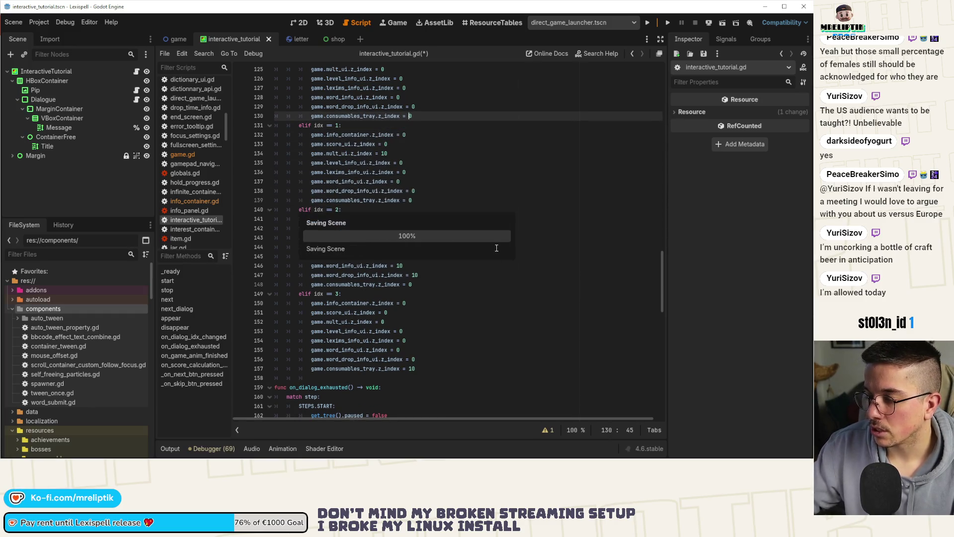
pyautogui.scroll(3, 495, 248)
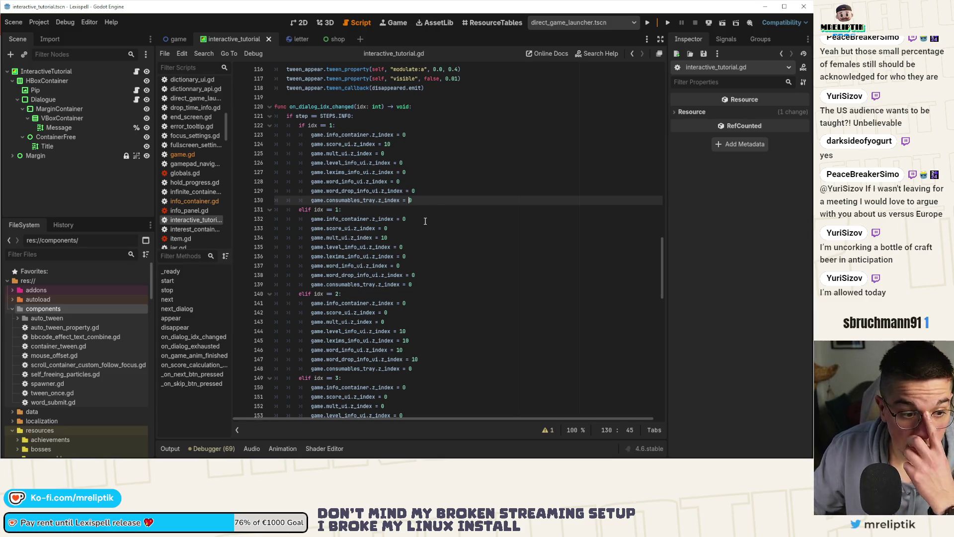
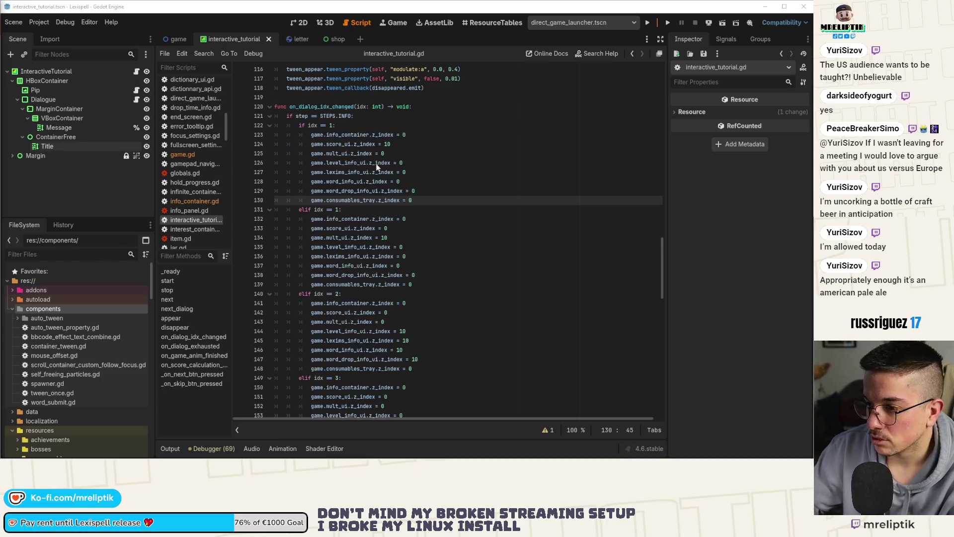
# Change the elif conditions on lines 131, 140 and 149 to idx == 2, 3 and 4, then save.
pyautogui.click(455, 204)
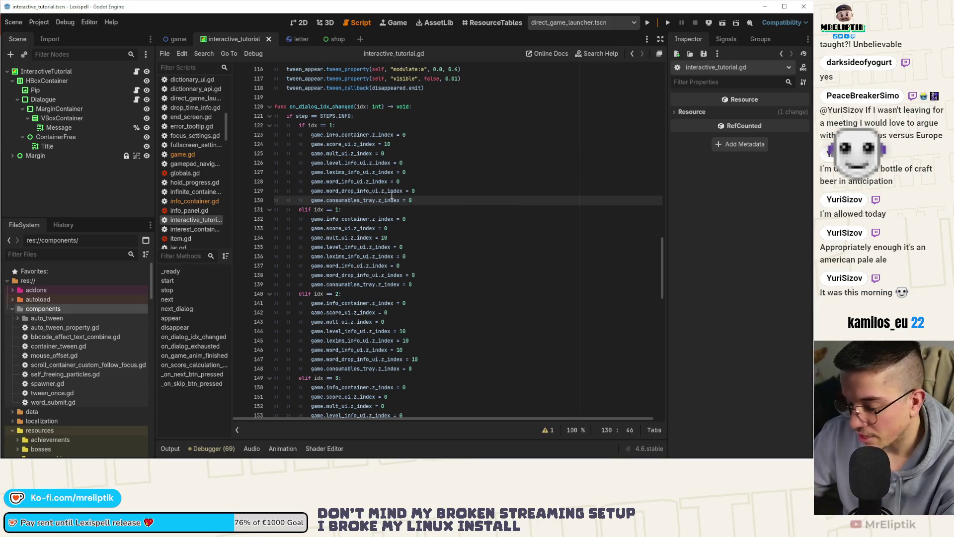
pyautogui.moveTo(392, 200)
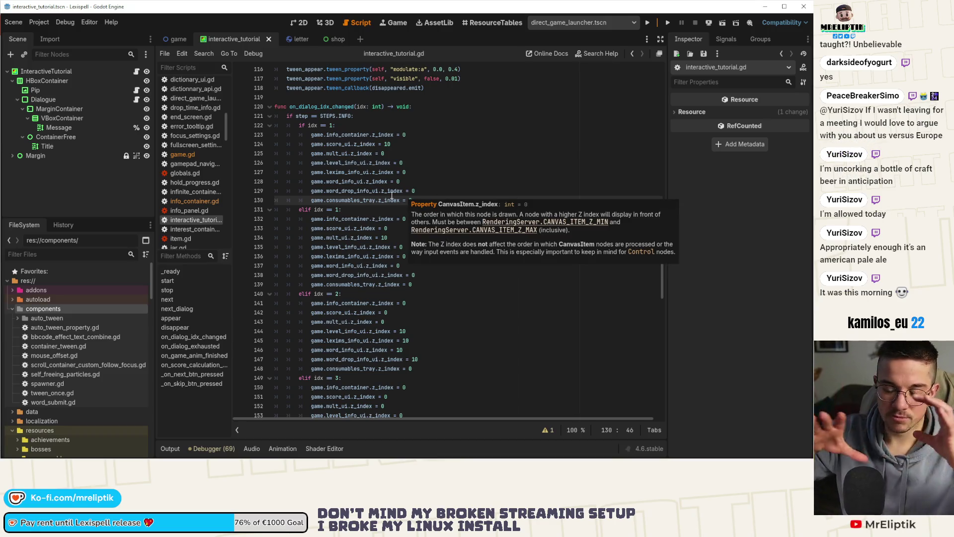
pyautogui.click(403, 180)
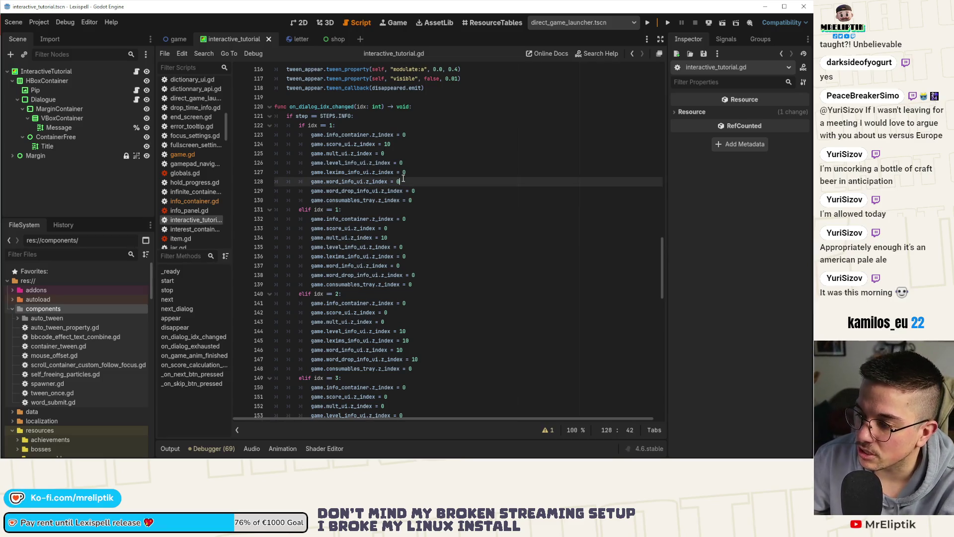
pyautogui.scroll(-1, 391, 184)
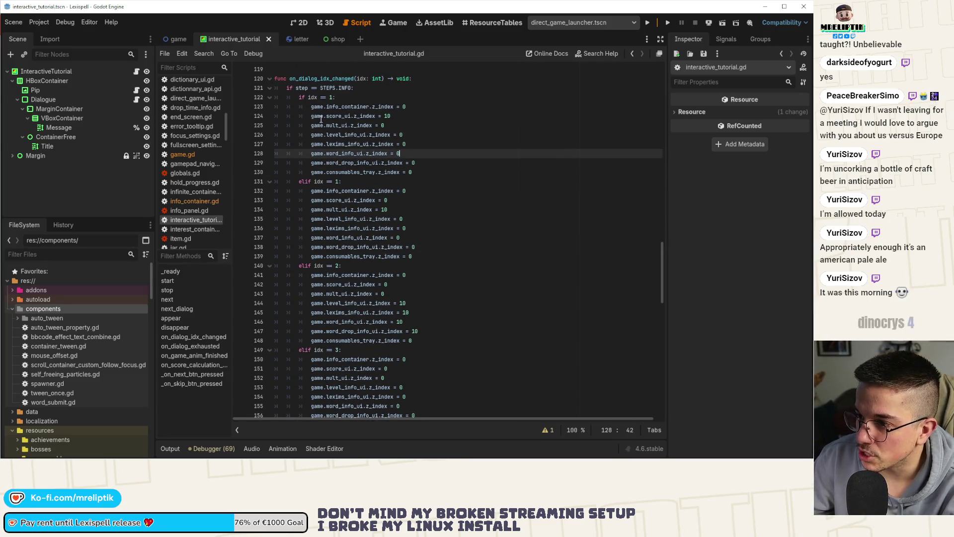
pyautogui.doubleClick(338, 181)
pyautogui.write('2')
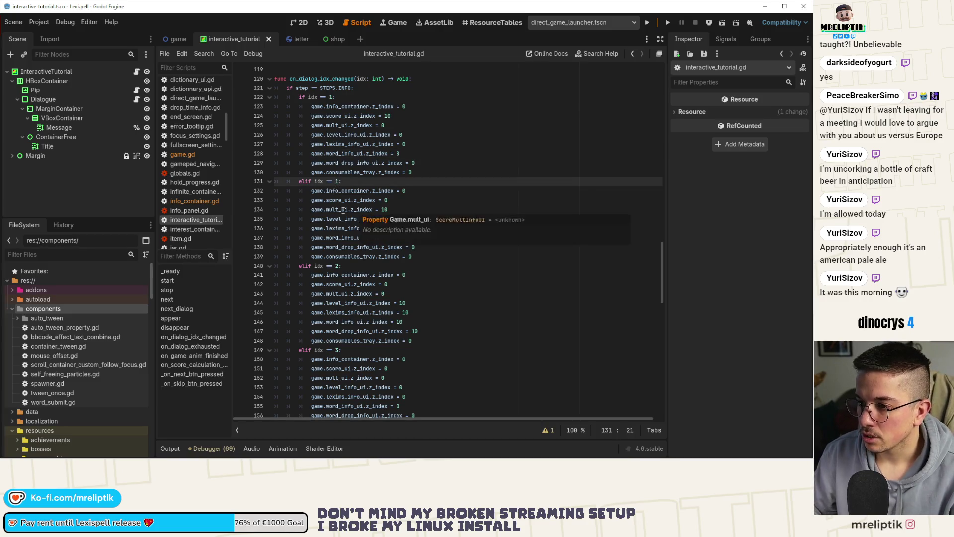
pyautogui.click(340, 200)
pyautogui.press('Down')
pyautogui.press('Down')
pyautogui.press('Down')
pyautogui.press('Down')
pyautogui.press('Down')
pyautogui.press('Down')
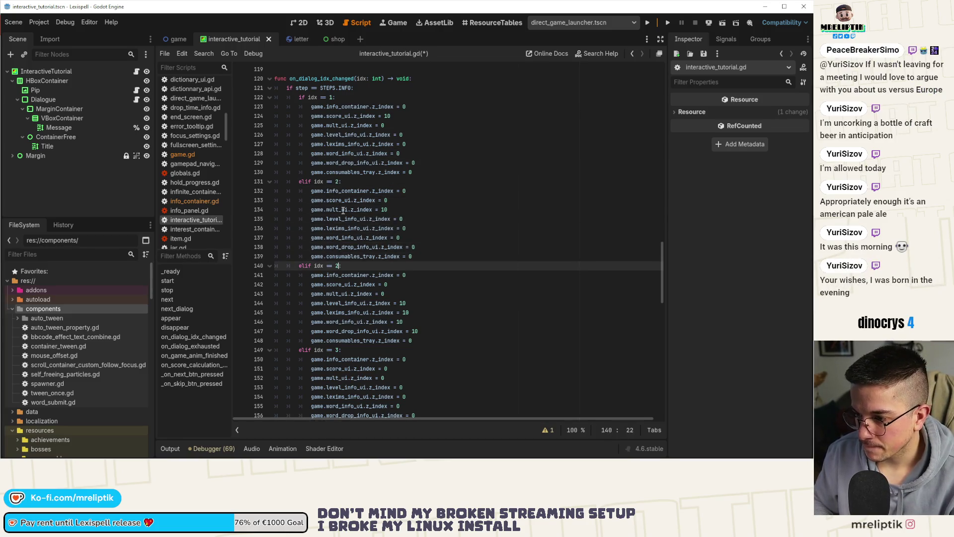
pyautogui.press('Down')
pyautogui.press('Down')
pyautogui.press('Down')
pyautogui.press('Down')
pyautogui.press('Down')
pyautogui.press('Down')
pyautogui.press('Down')
pyautogui.press('BackSpace')
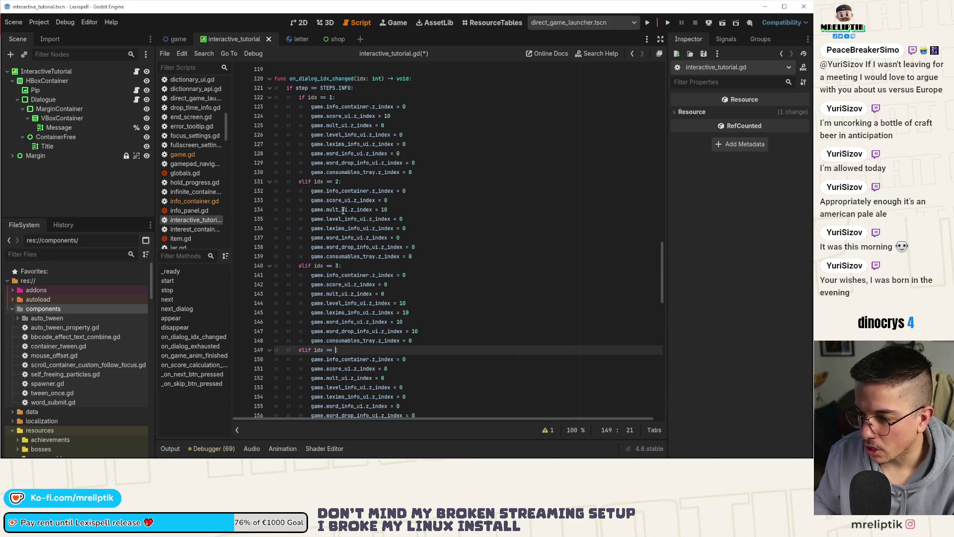
pyautogui.write('4')
pyautogui.hotkey('ctrl', 's')
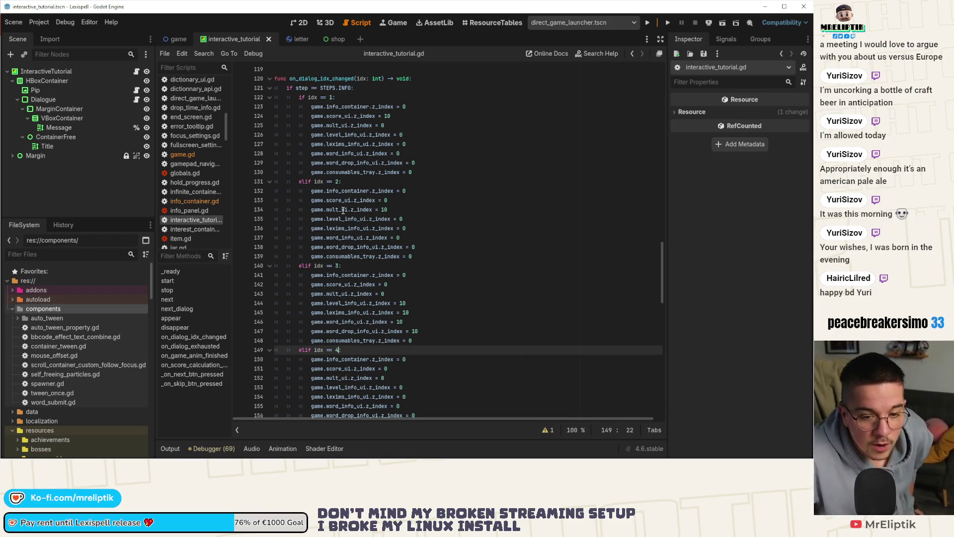
pyautogui.write(':')
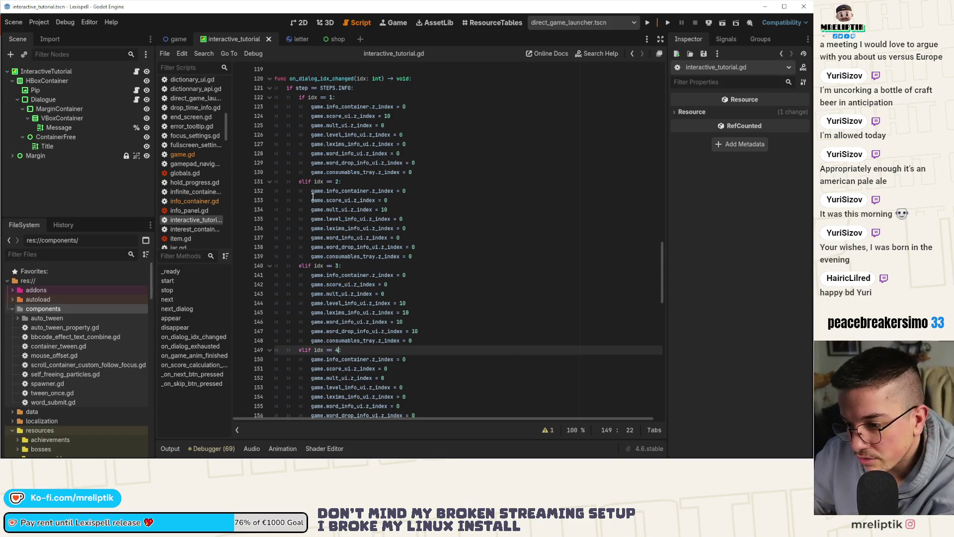
pyautogui.click(389, 369)
pyautogui.scroll(4, 342, 253)
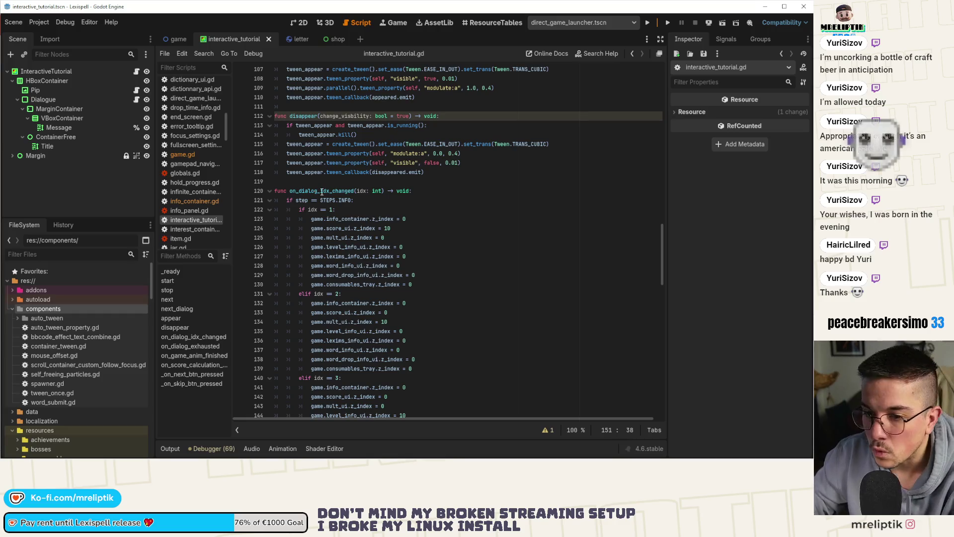
pyautogui.scroll(-3, 322, 186)
pyautogui.scroll(-3, 411, 215)
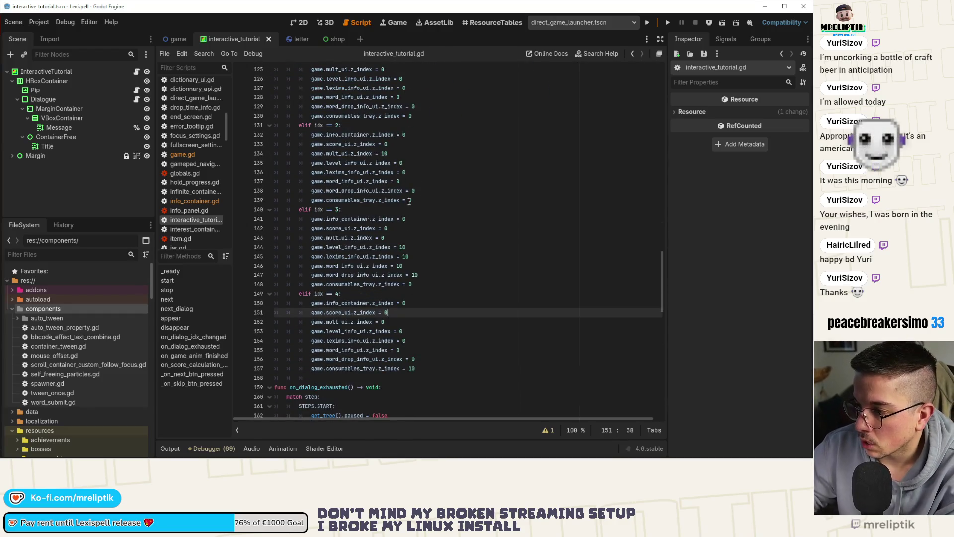
# Copy the eight z_index lines into STEPS.INFO with consumables_tray reset to 0, and save.
pyautogui.moveTo(437, 369); pyautogui.dragTo(308, 301)
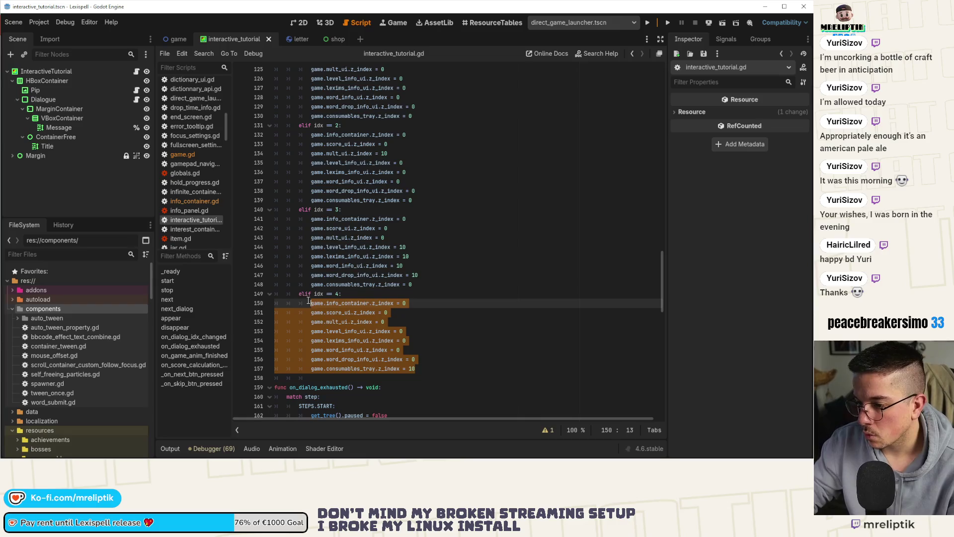
pyautogui.scroll(-4, 310, 300)
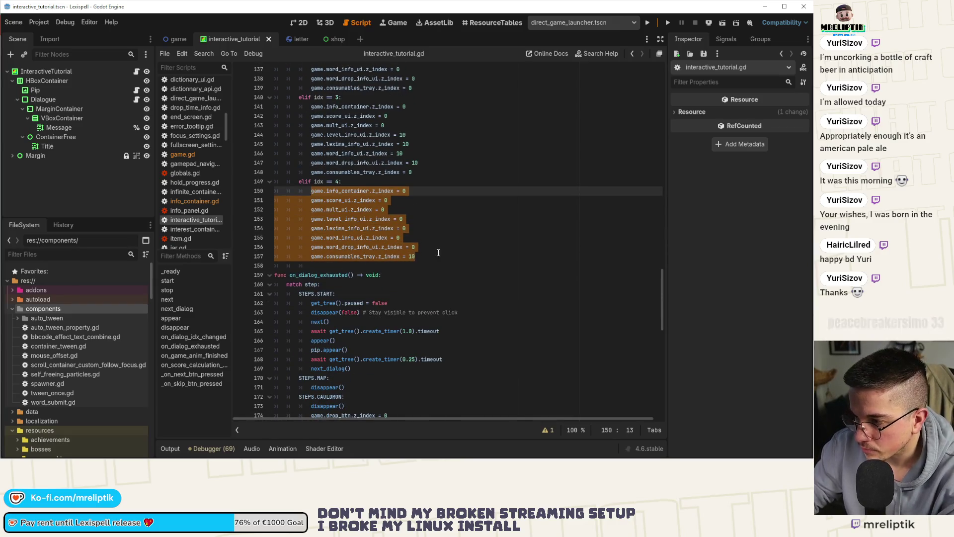
pyautogui.scroll(-4, 423, 262)
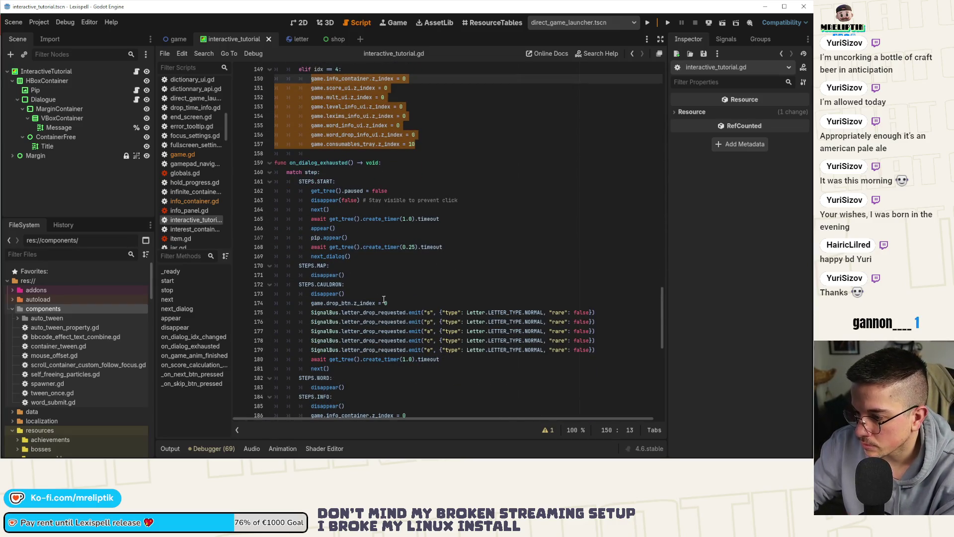
pyautogui.scroll(-3, 384, 299)
pyautogui.scroll(-2, 400, 288)
pyautogui.scroll(-2, 327, 245)
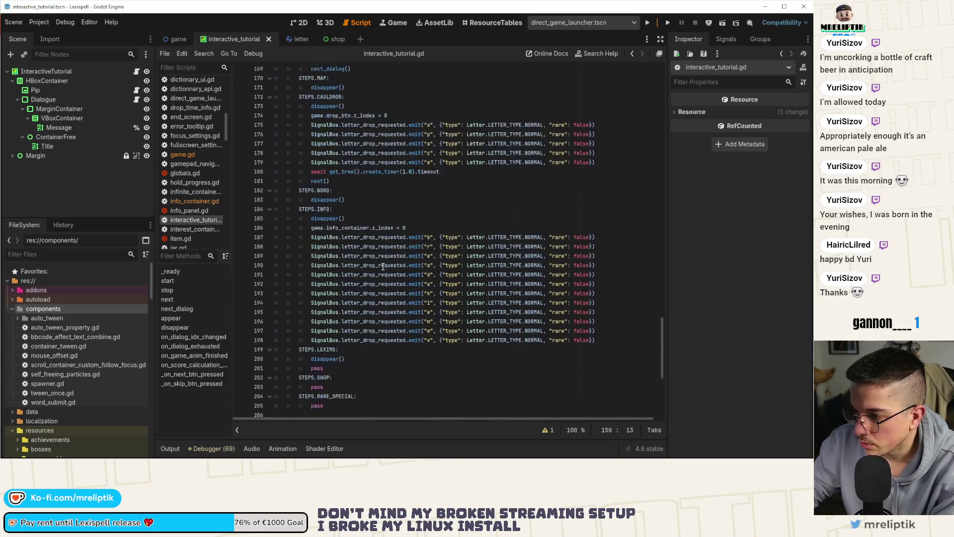
pyautogui.scroll(-1, 373, 224)
pyautogui.click(427, 191)
pyautogui.press('Return')
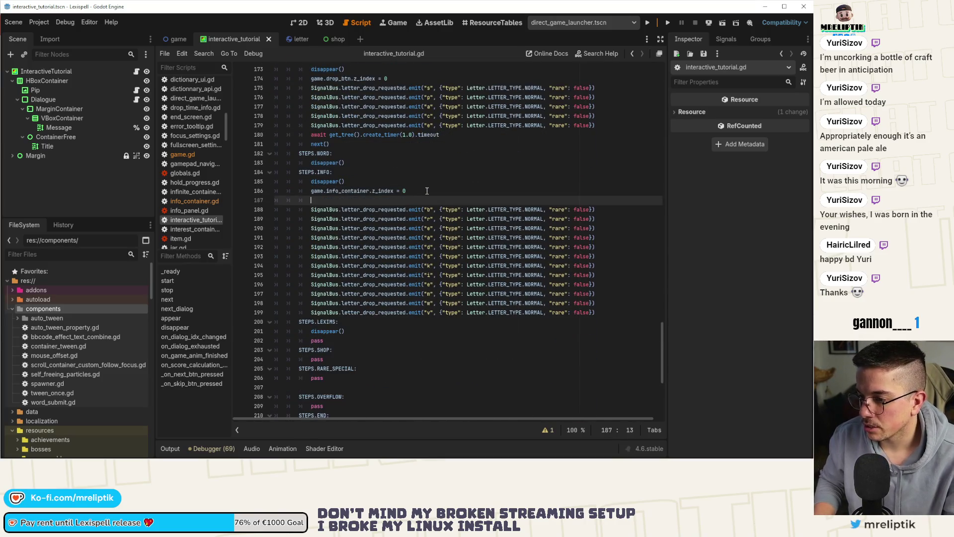
pyautogui.write('game.info_container.z_index = 0 \t\t\tgame.score_ui.z_index = 0 \t\t\tgame.mult_ui.z_index = 0 \t\t\tgame.level_info_ui.z_index = 0 \t\t\tgame.lexims_info_ui.z_index = 0 \t\t\tgame.word_info_ui.z_index = 0 \t\t\tgame.word_drop_info_ui.z_index = 0 \t\t\tgame.consumables_tray.z_index = 10')
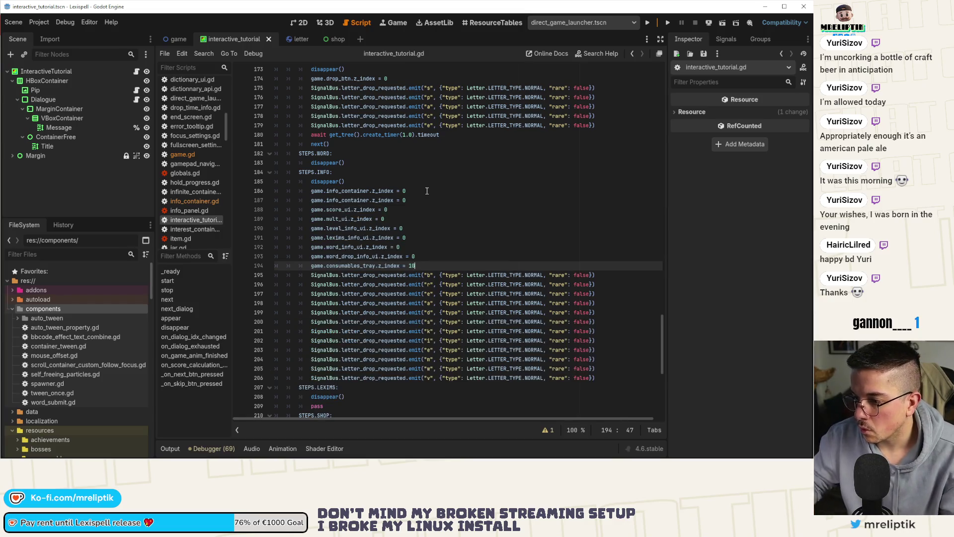
pyautogui.press('BackSpace')
pyautogui.press('BackSpace')
pyautogui.hotkey('ctrl', 's')
pyautogui.click(427, 191)
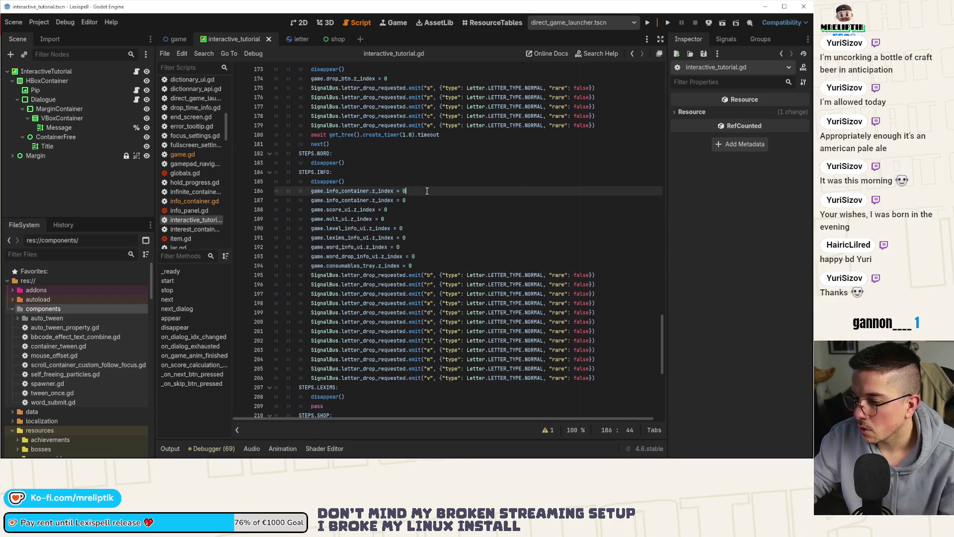
# Run the game to playtest the tutorial.
pyautogui.click(648, 23)
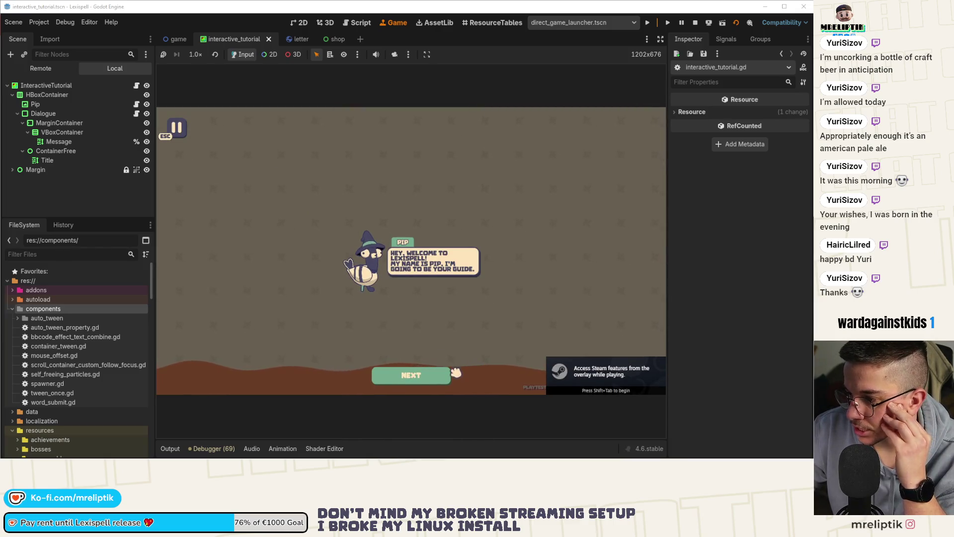
# Advance Pip's dialogue through the welcome and chapters-screen explanations to the cauldron step.
pyautogui.click(408, 385)
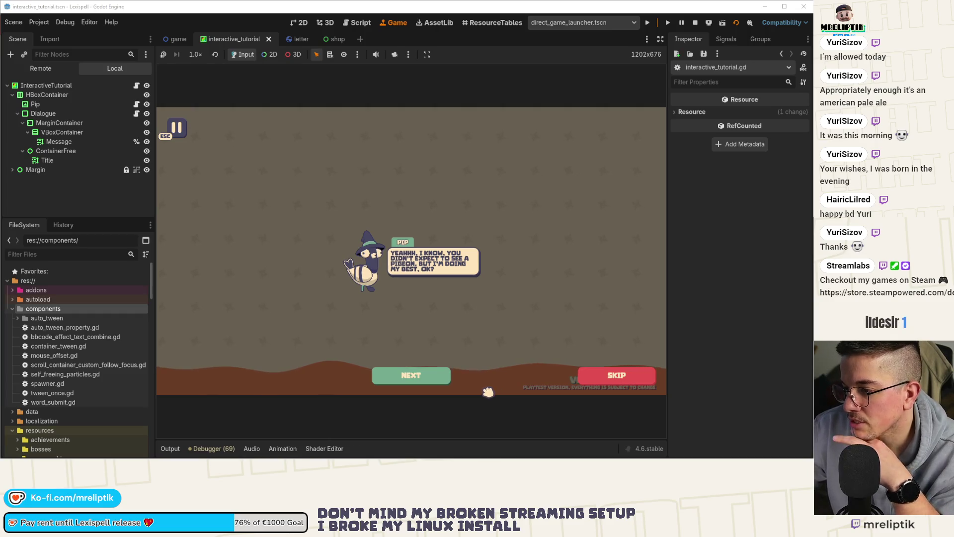
pyautogui.click(420, 379)
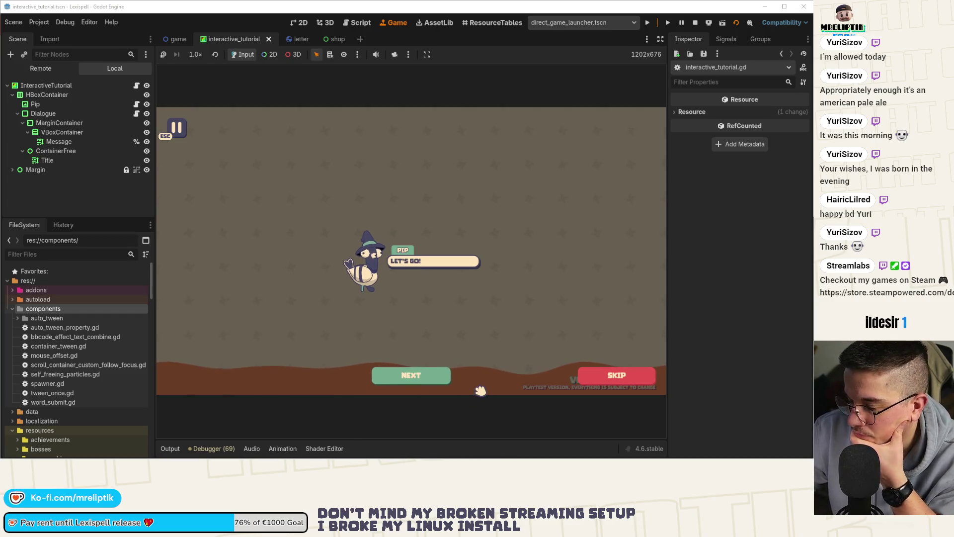
pyautogui.click(401, 379)
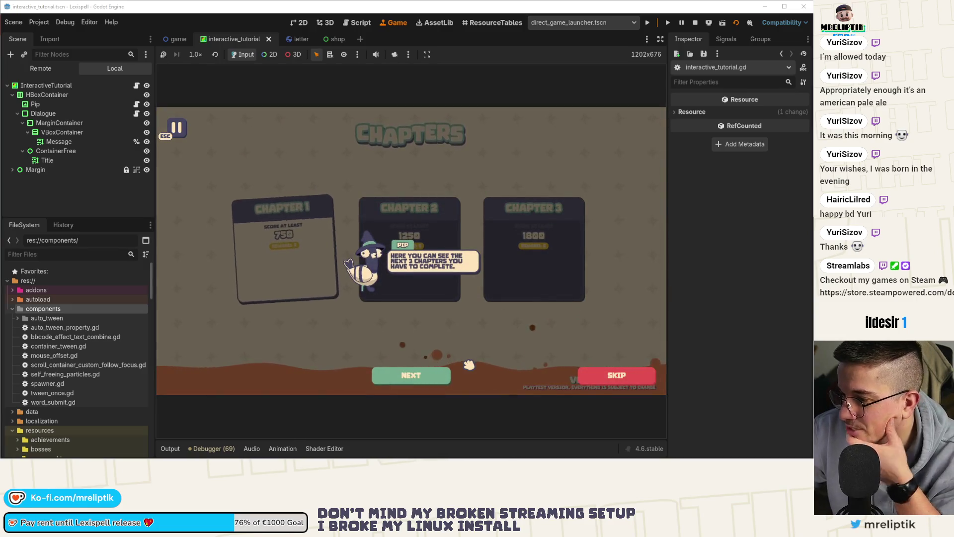
pyautogui.click(422, 379)
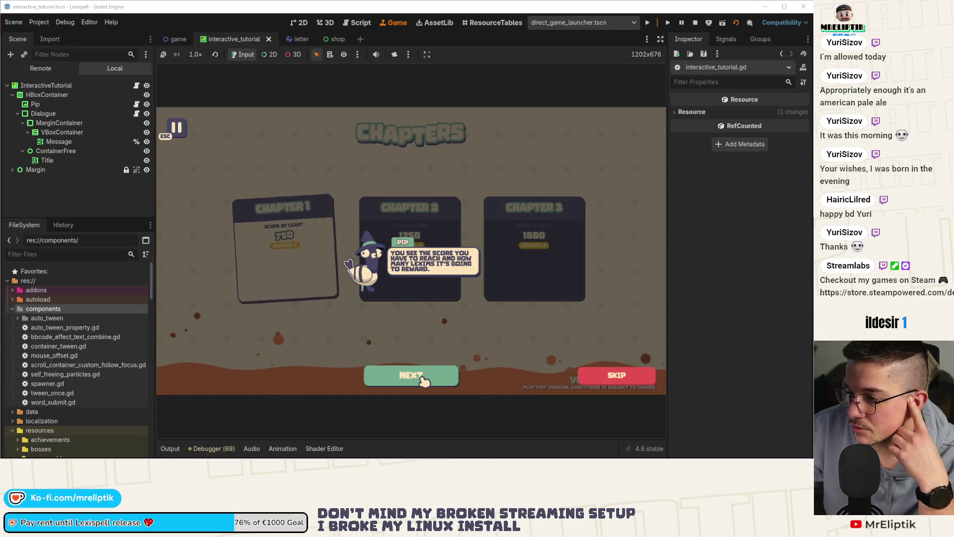
pyautogui.click(423, 379)
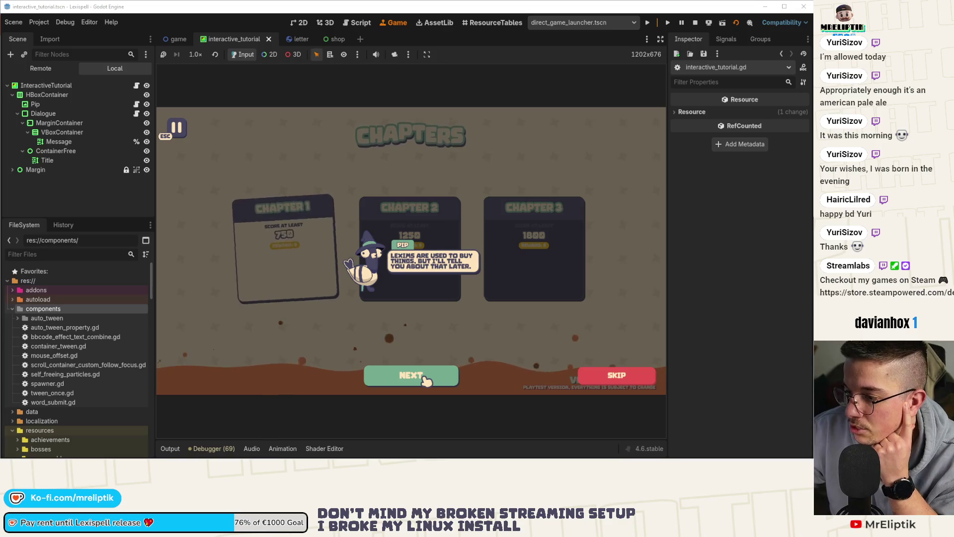
pyautogui.click(423, 382)
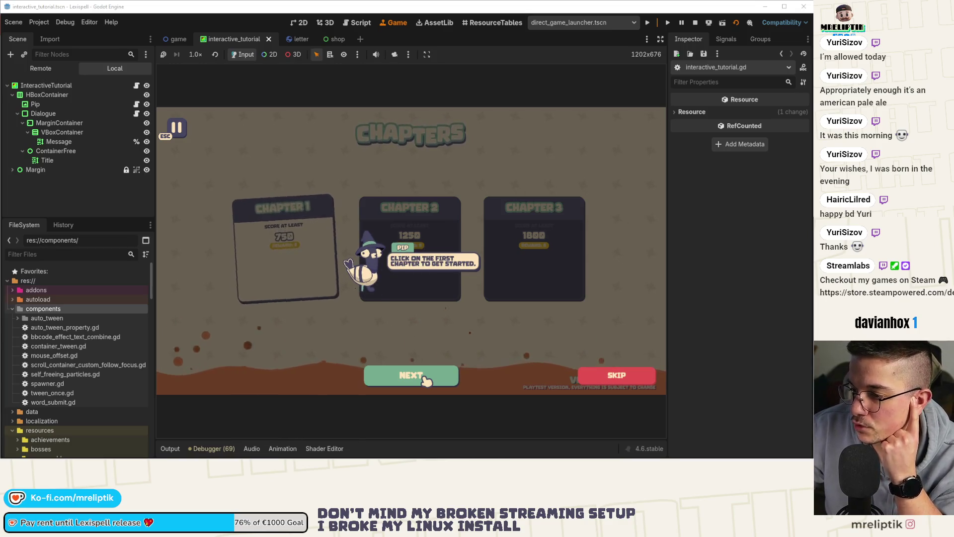
pyautogui.click(426, 381)
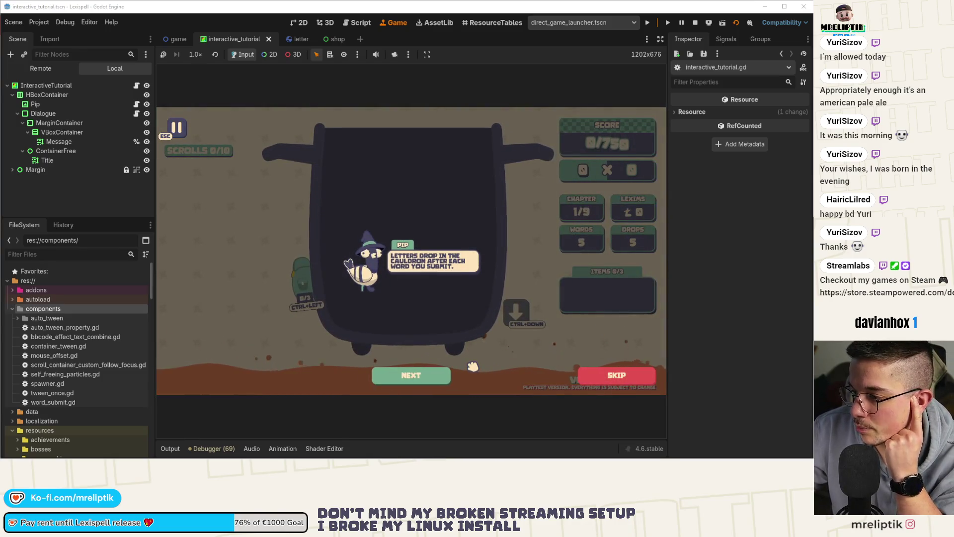
# Advance Pip's cauldron messages on drop requests, letter points and scoring until the board is playable.
pyautogui.click(433, 377)
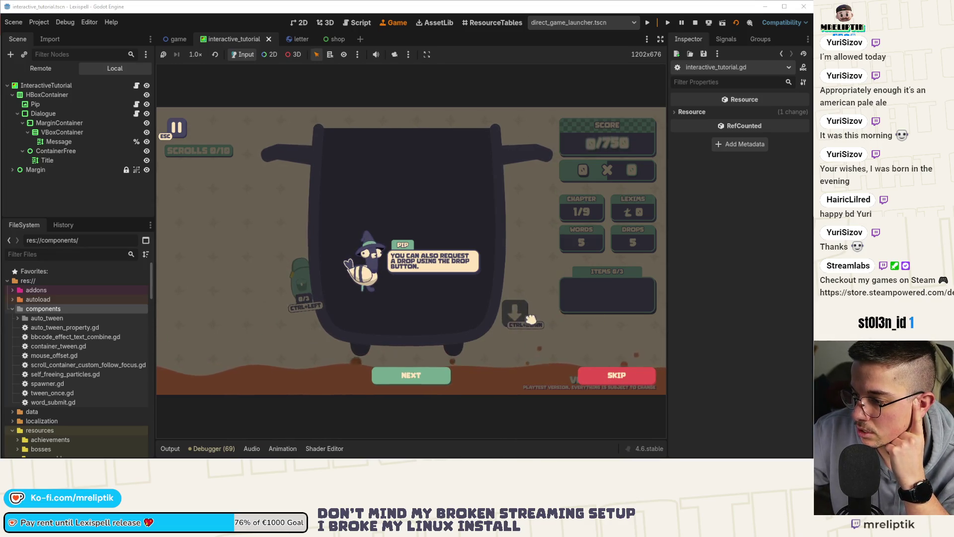
pyautogui.click(413, 378)
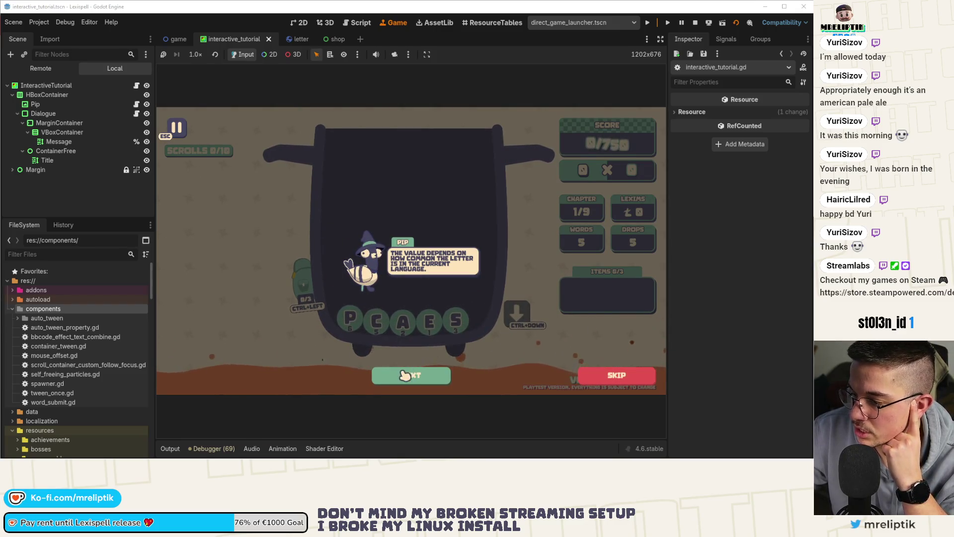
pyautogui.click(399, 376)
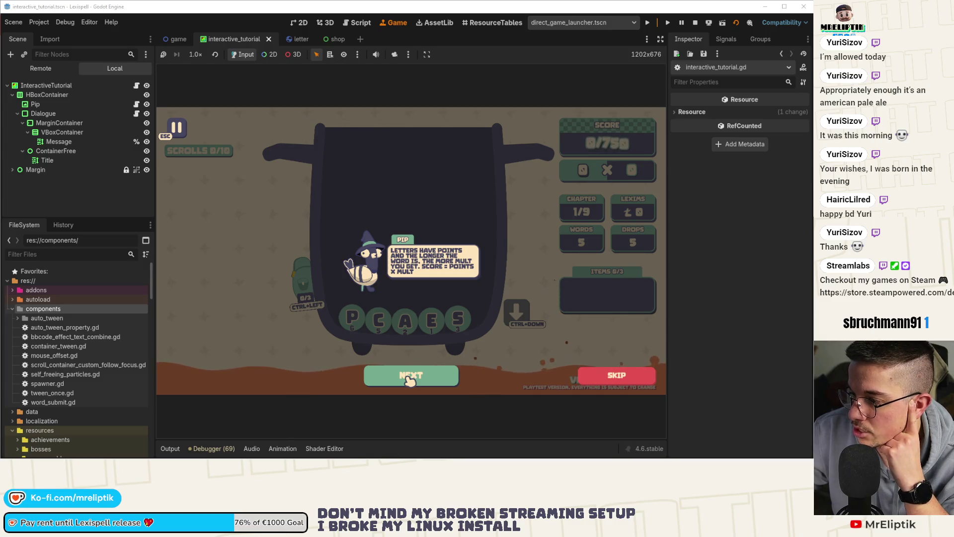
pyautogui.click(409, 381)
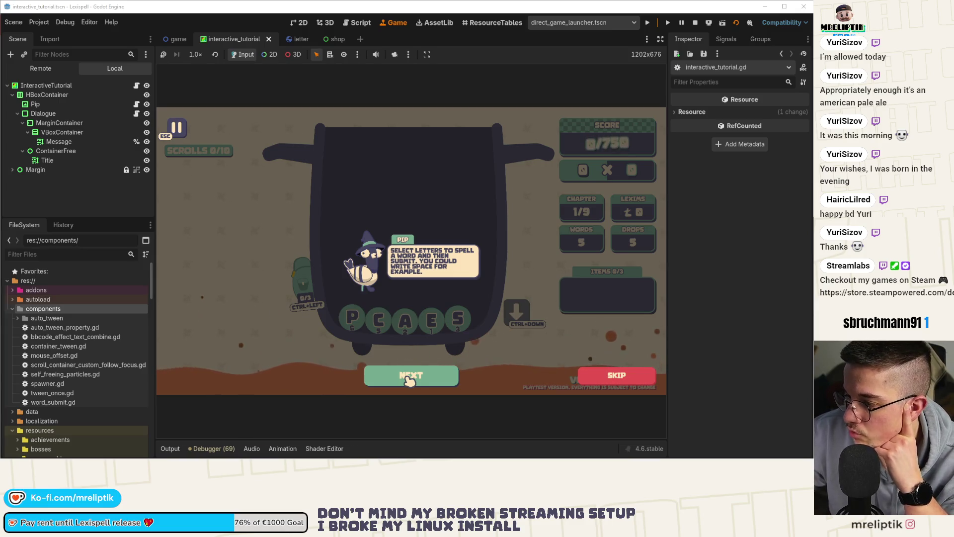
pyautogui.click(410, 381)
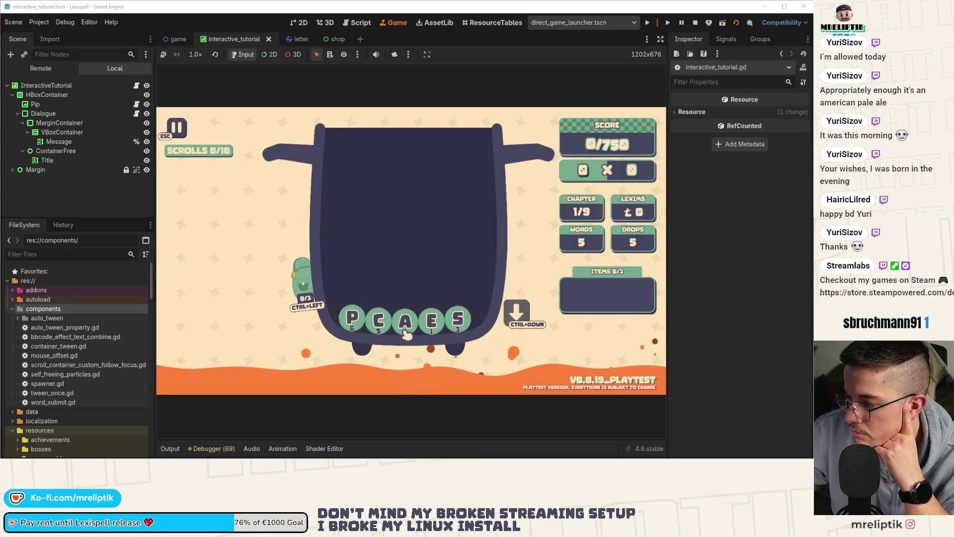
# Spell and submit the word SPACE on the cauldron board.
pyautogui.click(458, 320)
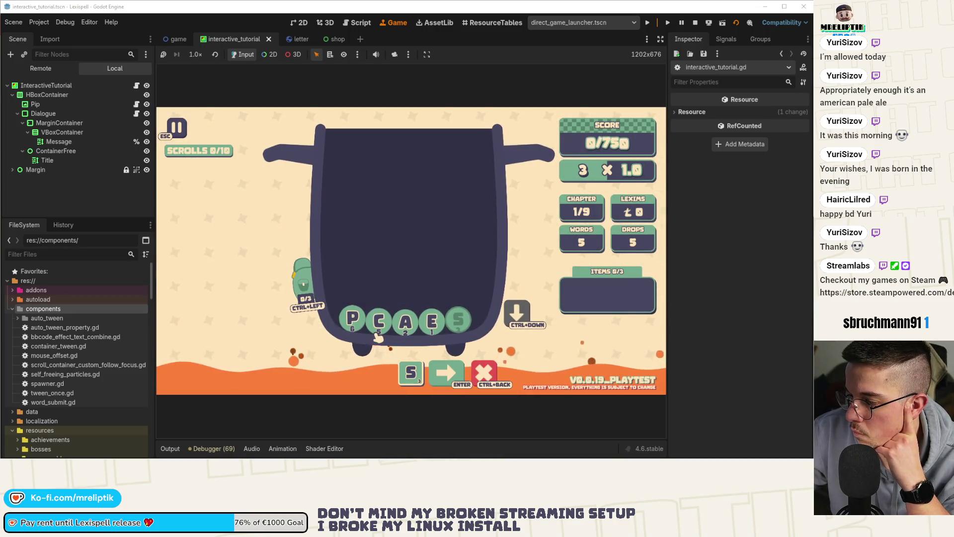
pyautogui.write('pa')
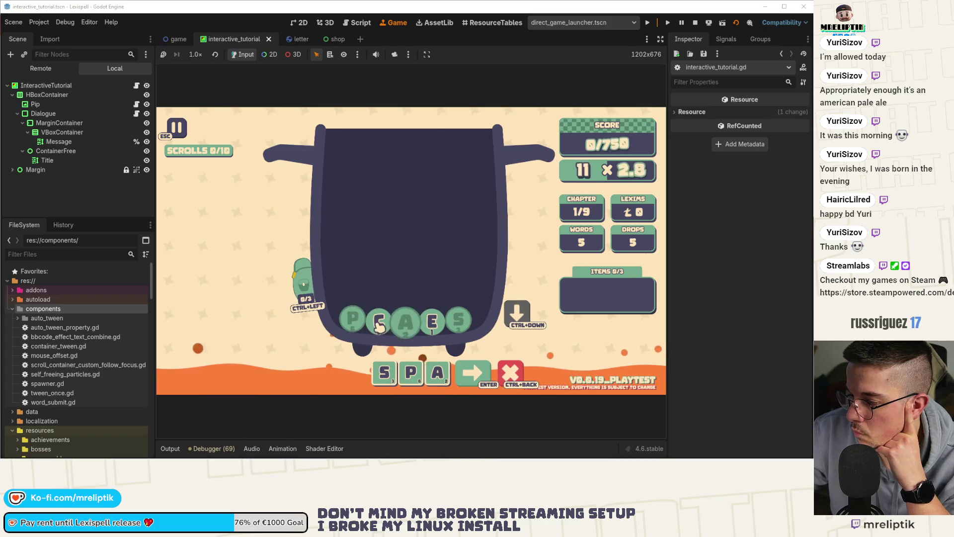
pyautogui.write('ce')
pyautogui.press('Return')
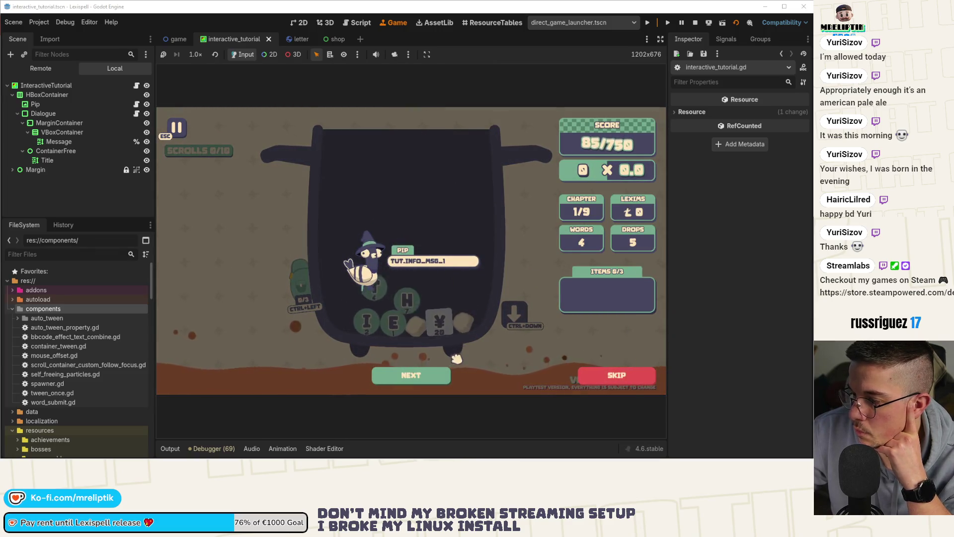
# Advance through the info panel messages to close the tutorial, then return to the script.
pyautogui.click(417, 376)
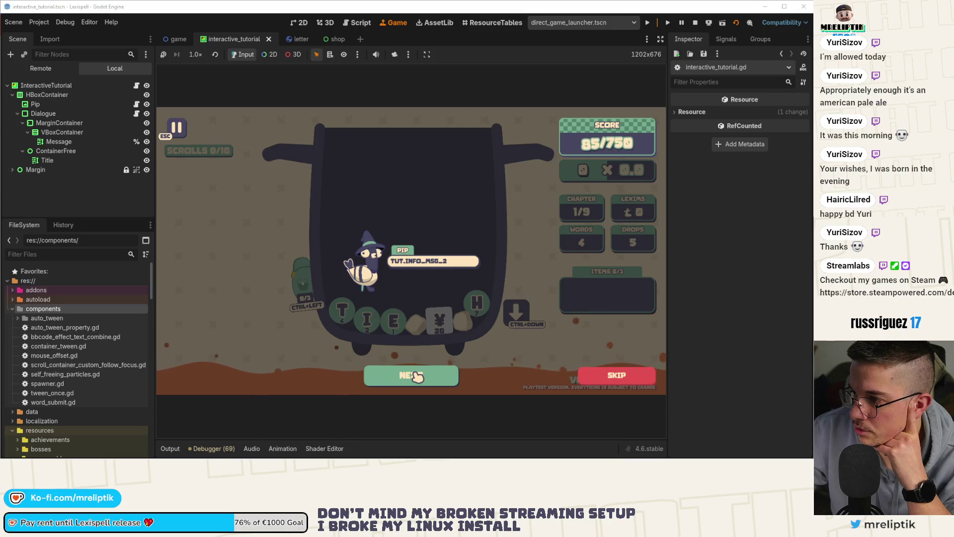
pyautogui.click(411, 375)
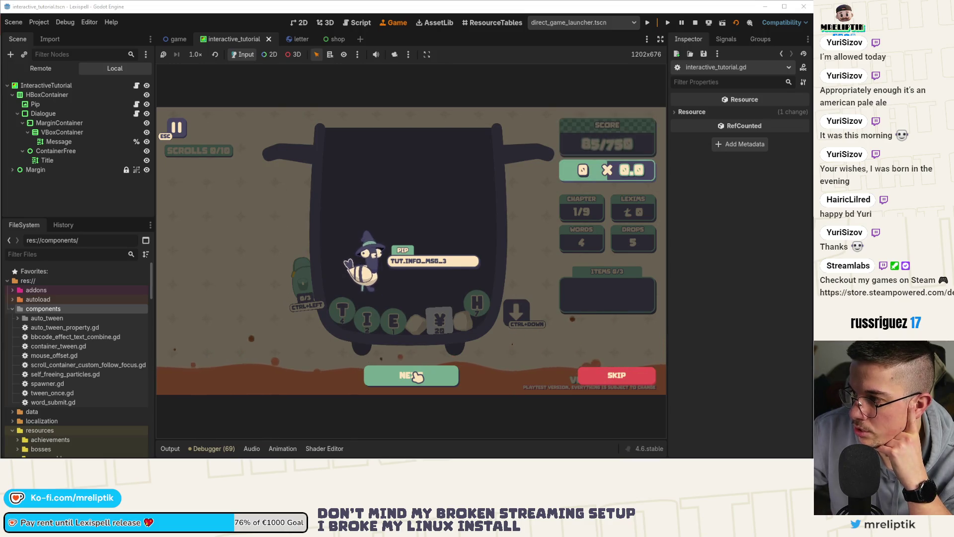
pyautogui.click(413, 375)
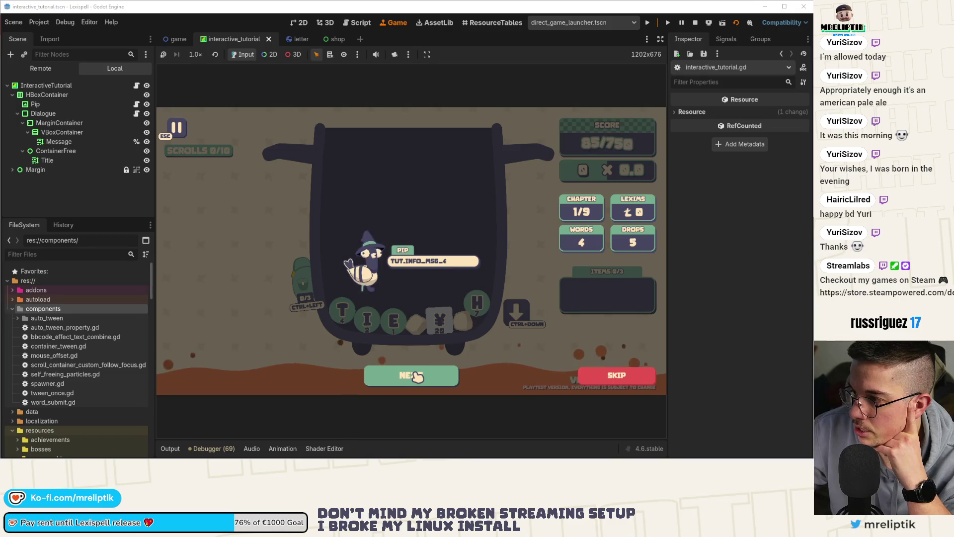
pyautogui.click(413, 375)
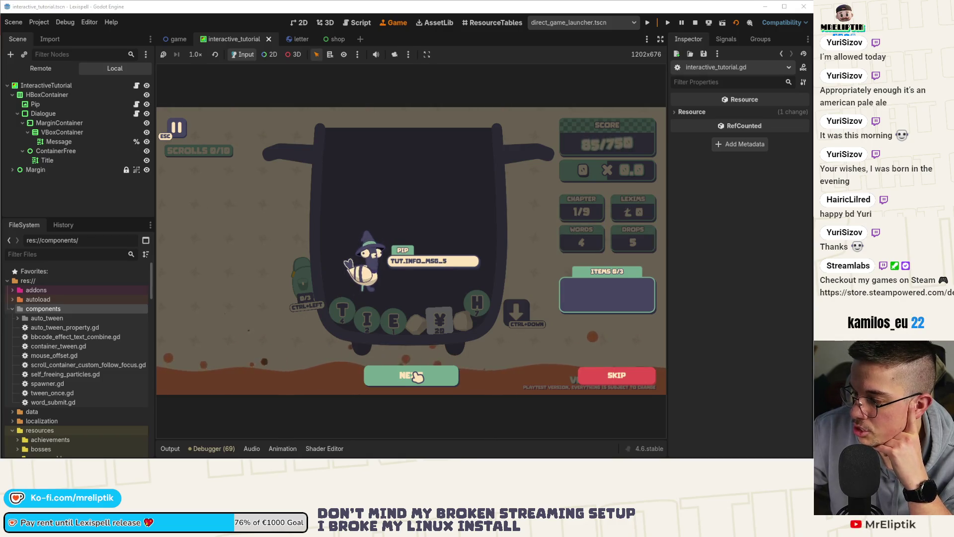
pyautogui.click(415, 377)
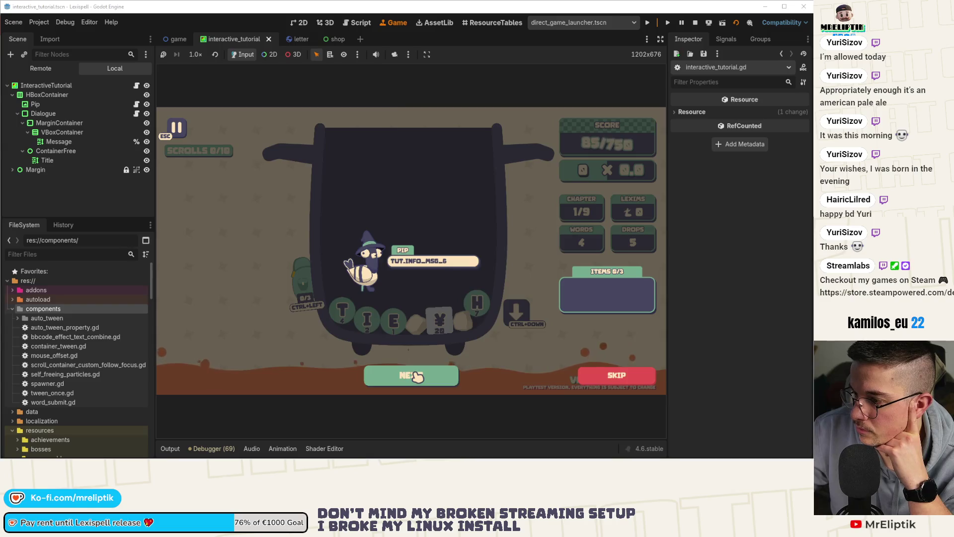
pyautogui.click(415, 377)
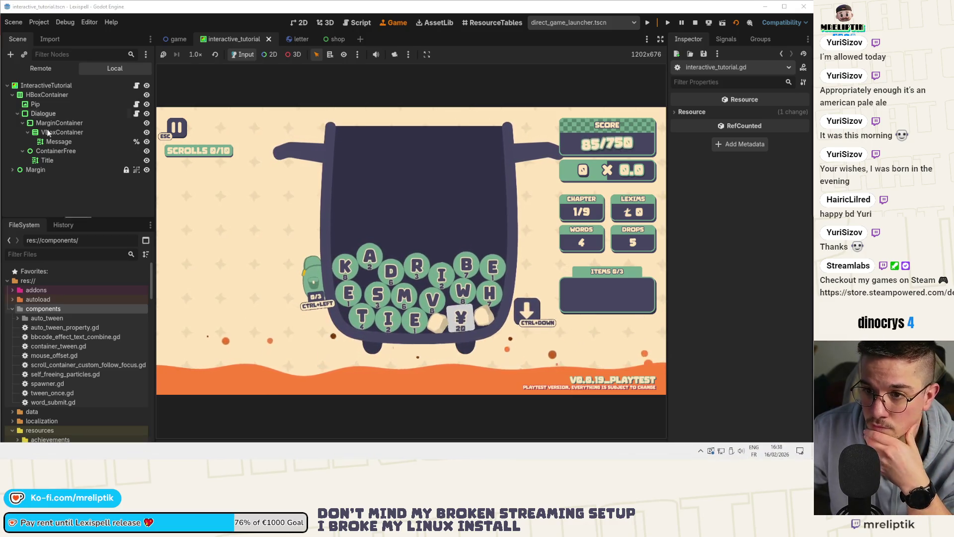
pyautogui.click(136, 85)
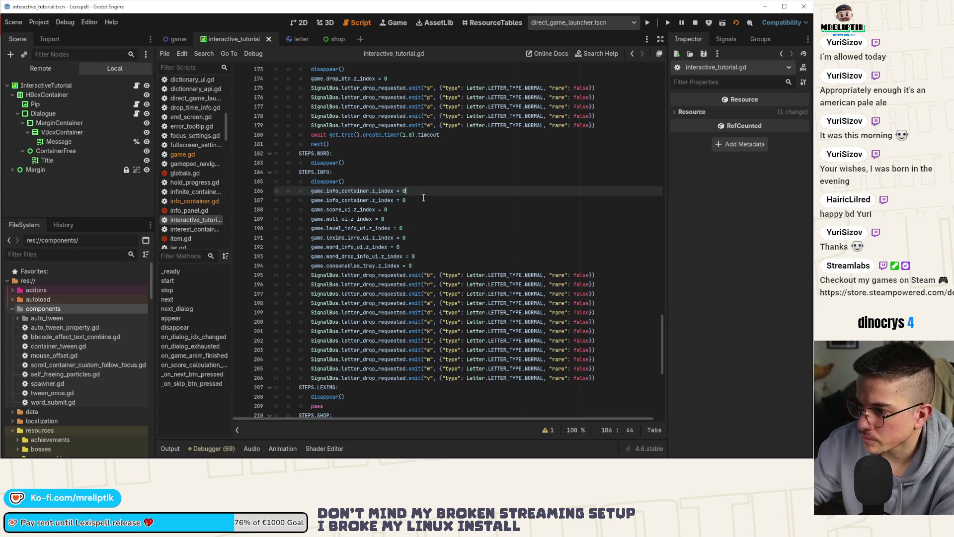
pyautogui.scroll(5, 429, 210)
pyautogui.scroll(5, 402, 224)
pyautogui.scroll(2, 378, 238)
# Add an idx == 5 branch copied from idx 4 with info_container.z_index set to 10, and save.
pyautogui.click(377, 238)
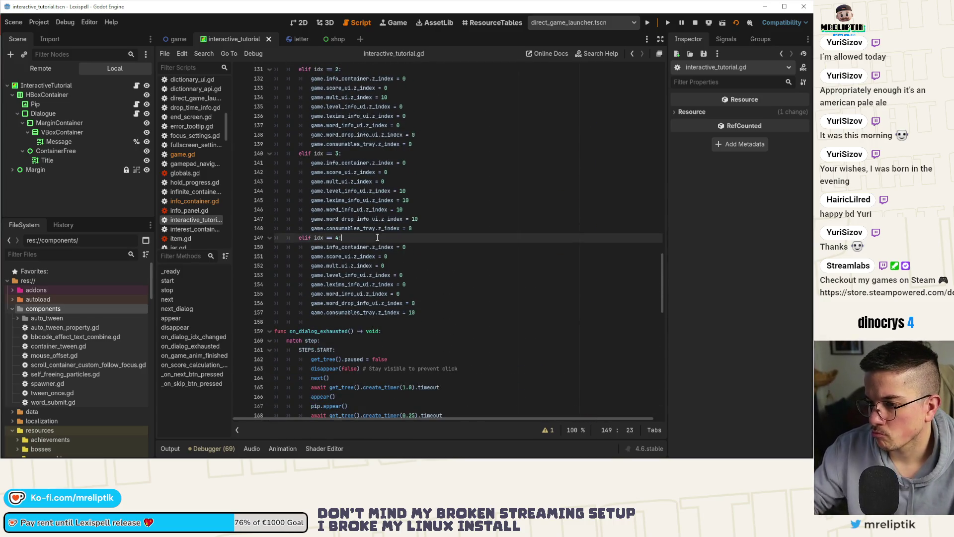
pyautogui.hotkey('ctrl', 'shift', 'd')
pyautogui.hotkey('alt', 'Down')
pyautogui.hotkey('alt', 'Down')
pyautogui.hotkey('alt', 'Down')
pyautogui.hotkey('alt', 'Down')
pyautogui.hotkey('alt', 'Down')
pyautogui.hotkey('alt', 'Down')
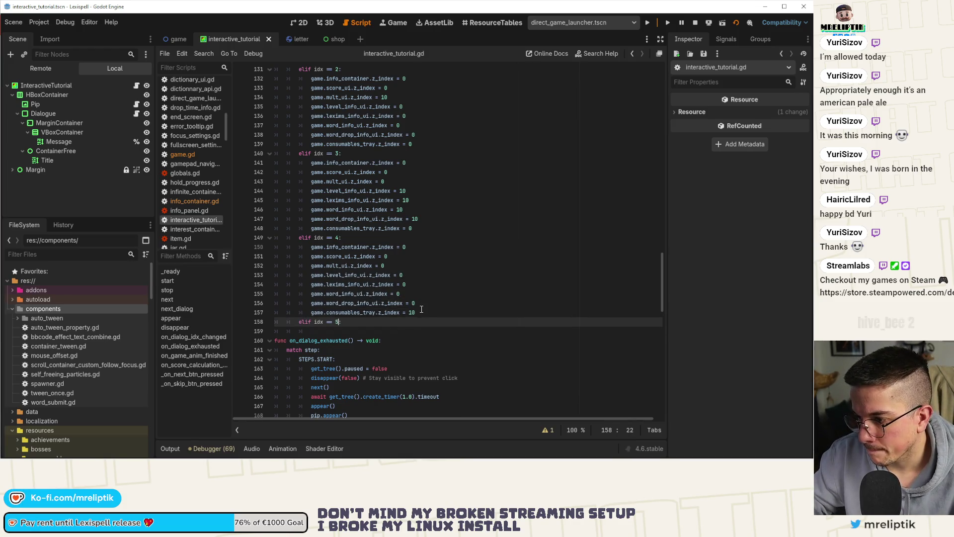
pyautogui.keyDown('shift'); pyautogui.click(311, 247); pyautogui.keyUp('shift')
pyautogui.hotkey('ctrl', 'c')
pyautogui.write(':')
pyautogui.click(431, 321)
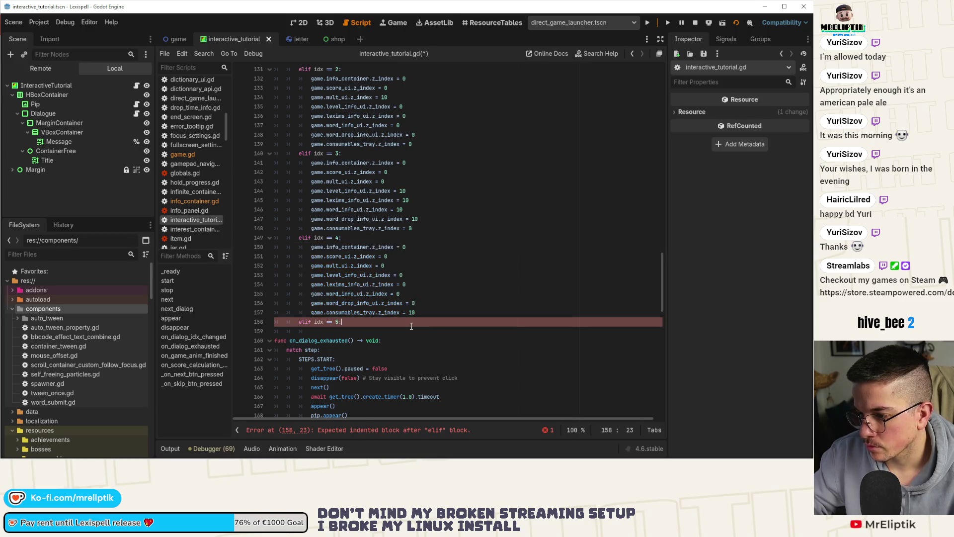
pyautogui.press('Return')
pyautogui.hotkey('ctrl', 'v')
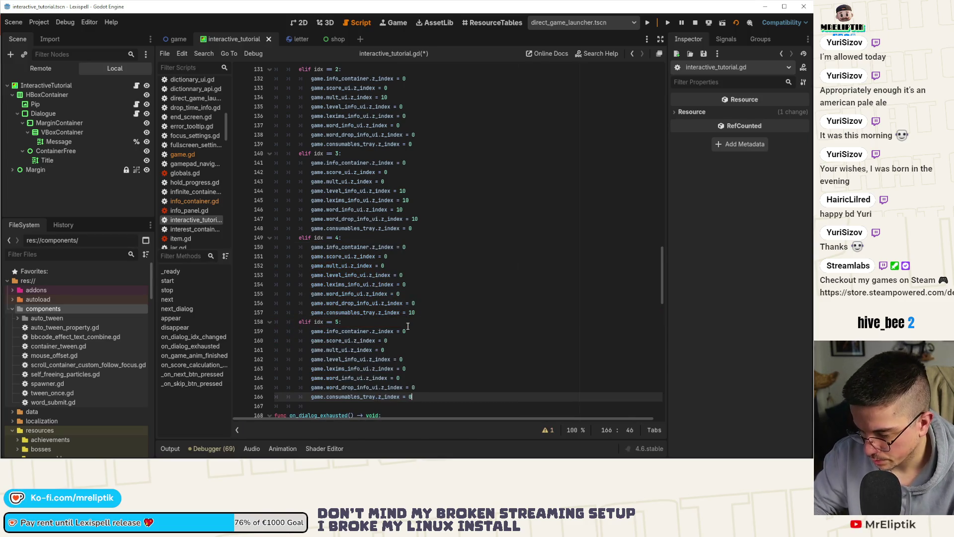
pyautogui.press('Up')
pyautogui.press('Up')
pyautogui.press('Up')
pyautogui.press('Up')
pyautogui.press('Up')
pyautogui.press('Up')
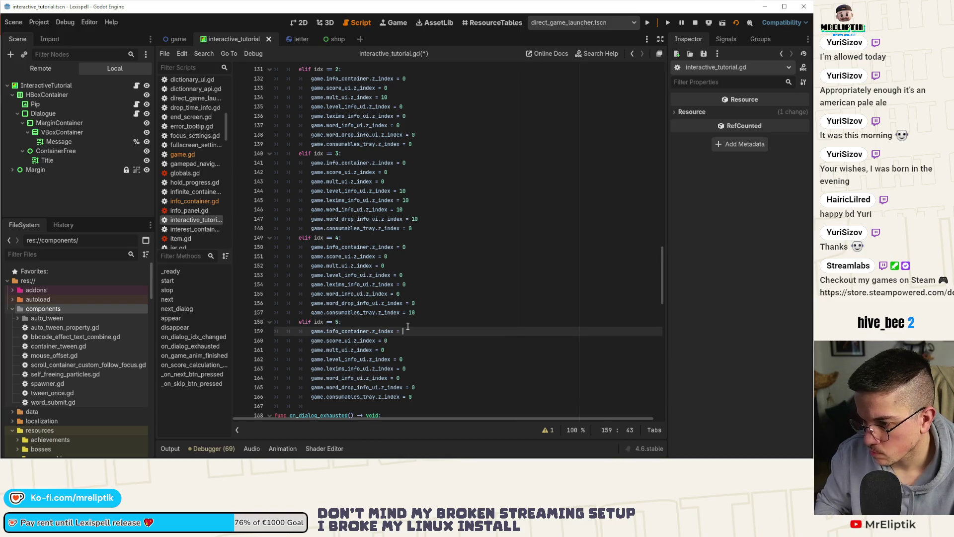
pyautogui.write('10')
pyautogui.hotkey('ctrl', 's')
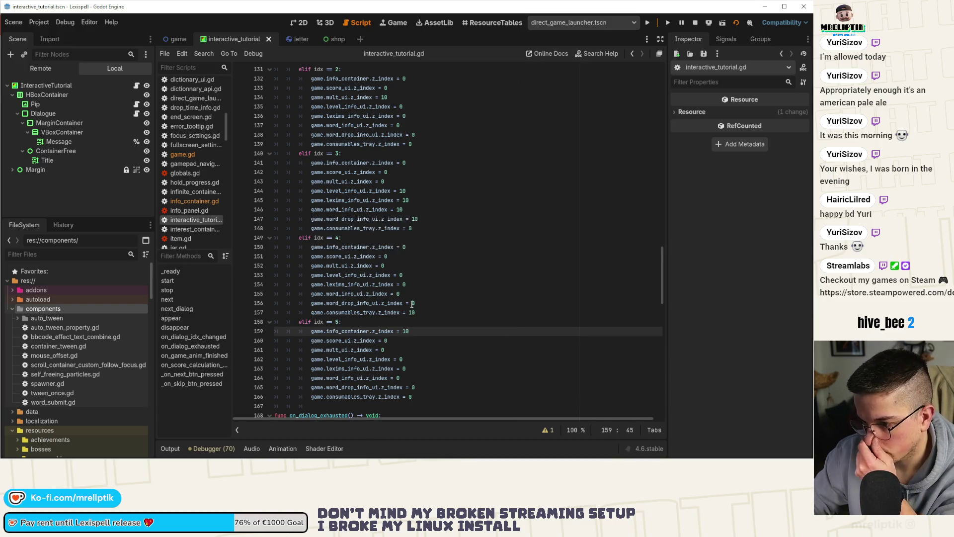
pyautogui.scroll(-3, 403, 303)
pyautogui.scroll(-3, 388, 302)
pyautogui.scroll(-3, 365, 300)
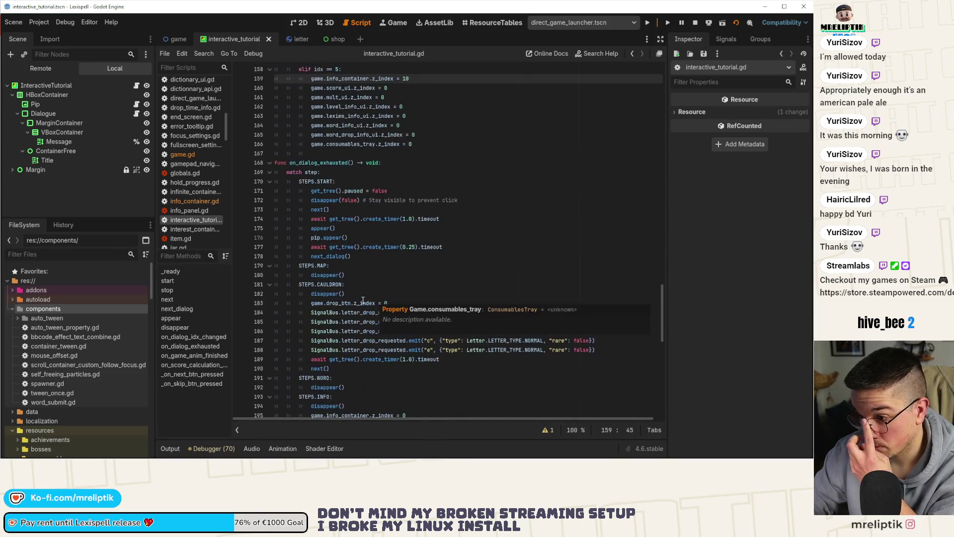
pyautogui.scroll(-4, 374, 297)
pyautogui.scroll(-3, 395, 287)
pyautogui.scroll(-4, 416, 276)
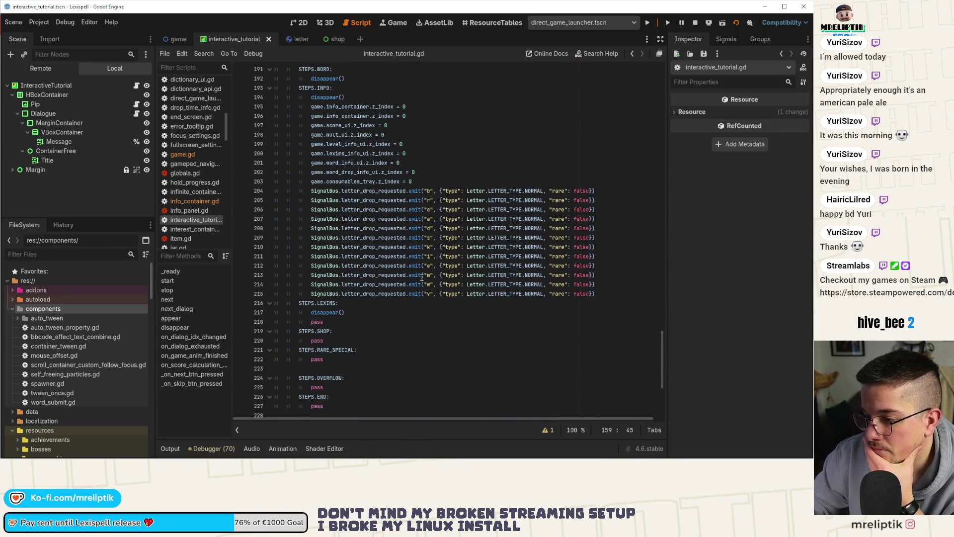
pyautogui.scroll(-5, 422, 277)
pyautogui.scroll(-2, 419, 282)
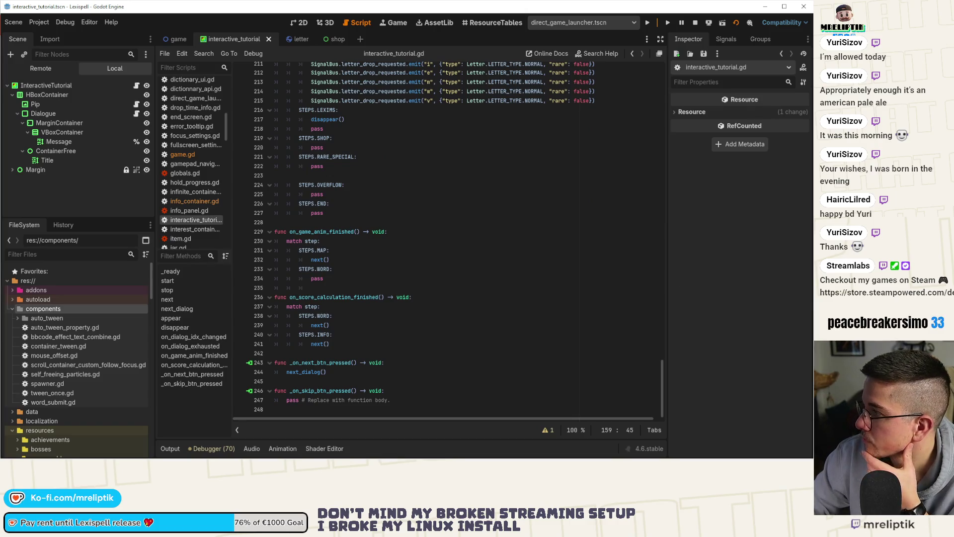
pyautogui.scroll(4, 396, 229)
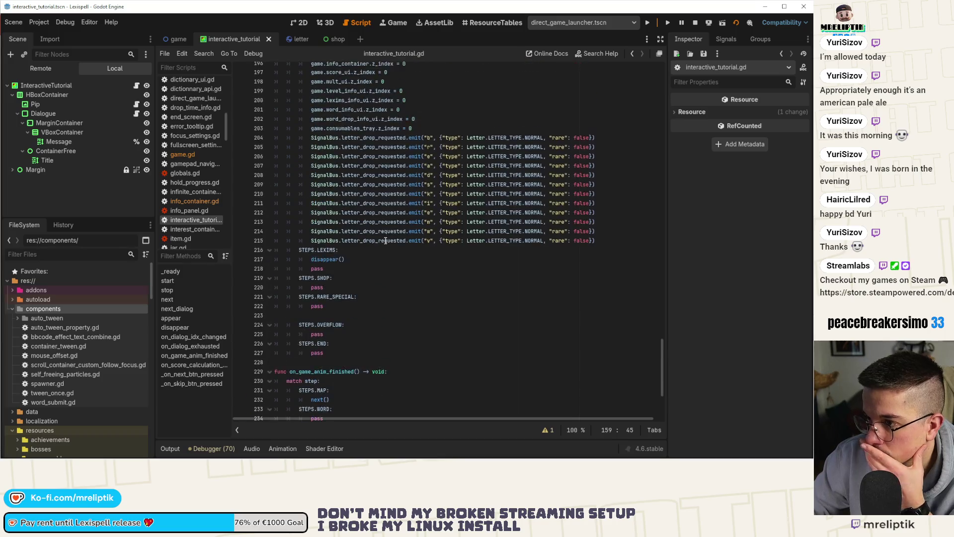
pyautogui.scroll(4, 384, 241)
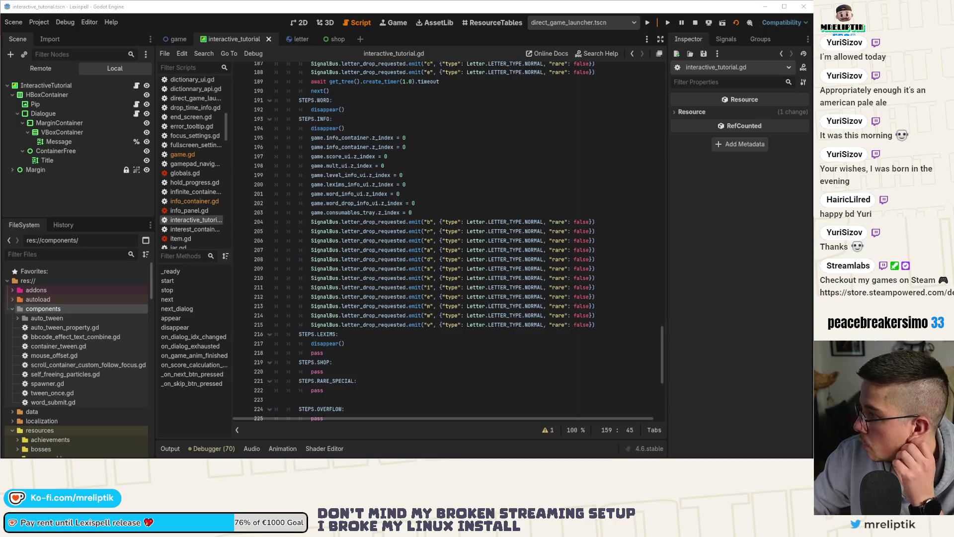
pyautogui.scroll(2, 307, 249)
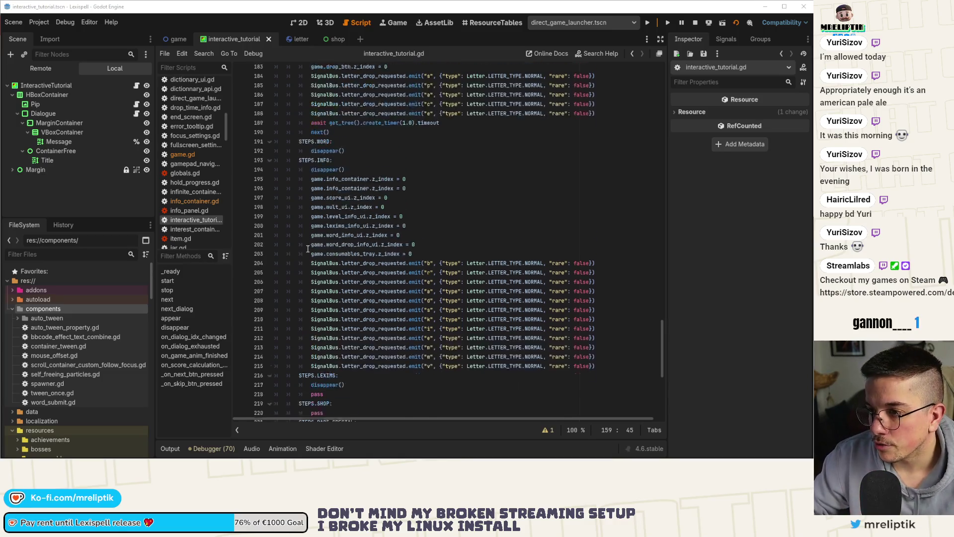
pyautogui.scroll(10, 307, 249)
pyautogui.scroll(5, 313, 209)
pyautogui.scroll(-5, 321, 150)
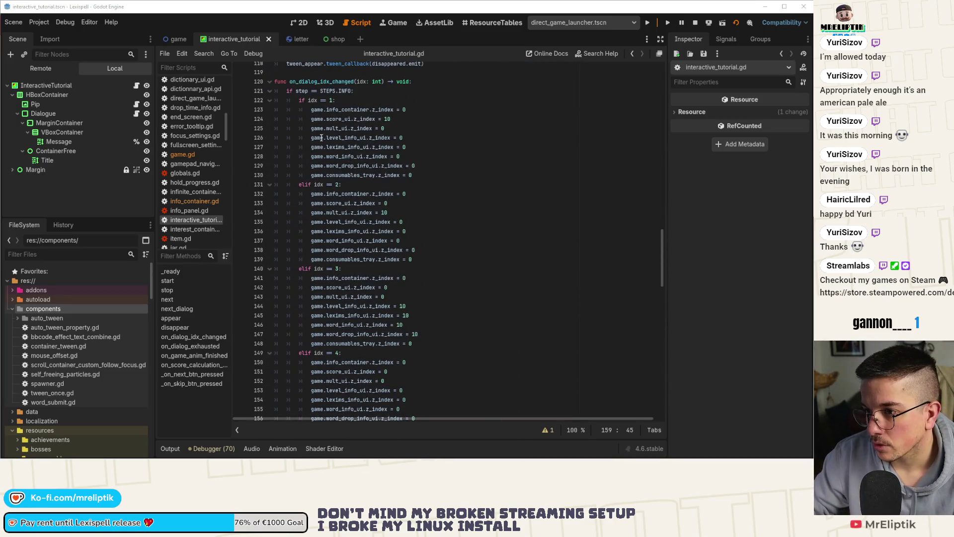
# Add a STEPS.CAULDRON branch setting game.drop_btn.z_index = 10 when idx == 1, and save.
pyautogui.click(269, 91)
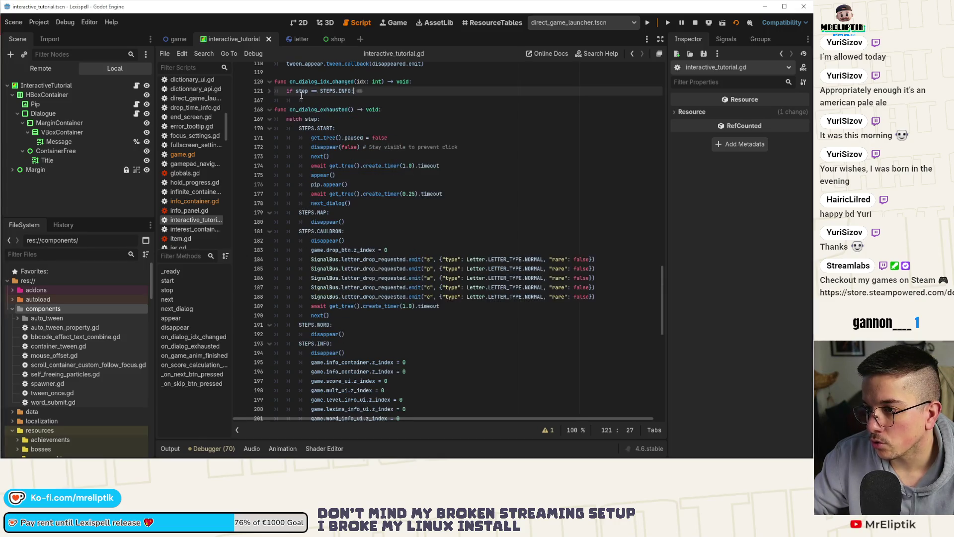
pyautogui.click(310, 100)
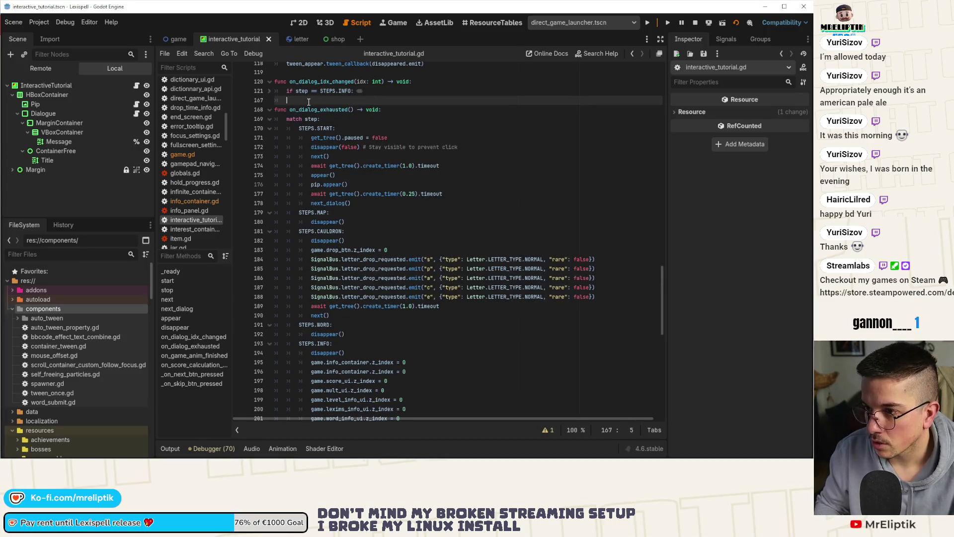
pyautogui.press('Return')
pyautogui.press('Up')
pyautogui.write('elif step')
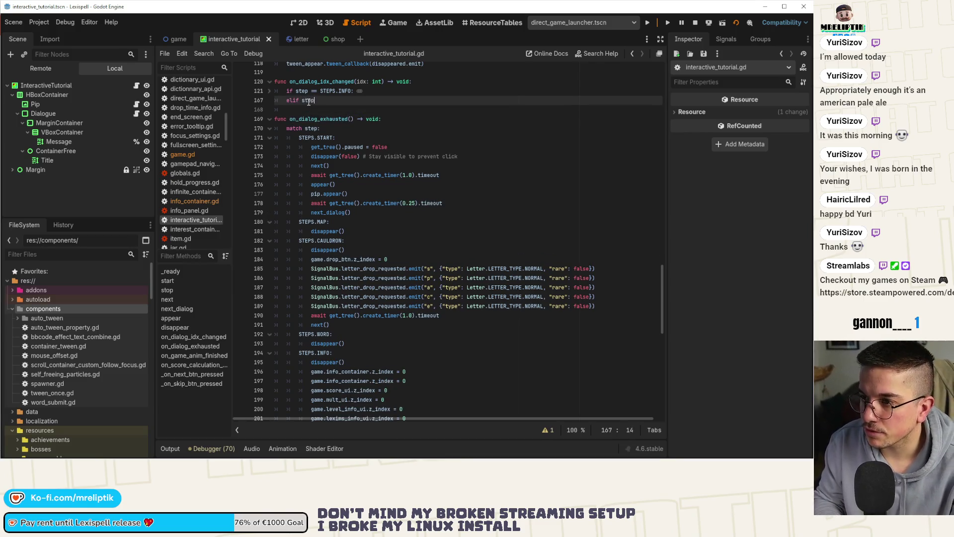
pyautogui.write(' == STEPS.')
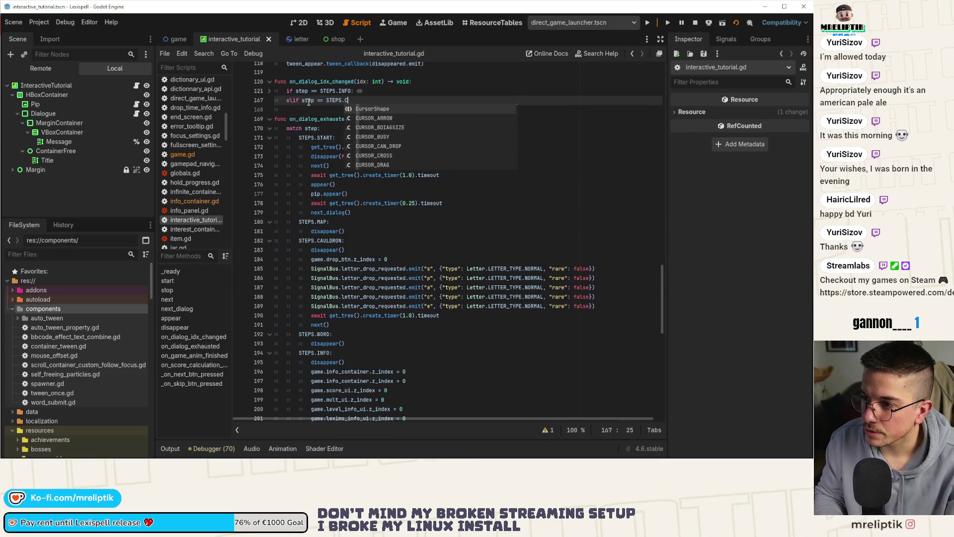
pyautogui.write('CAULDRON:')
pyautogui.press('Return')
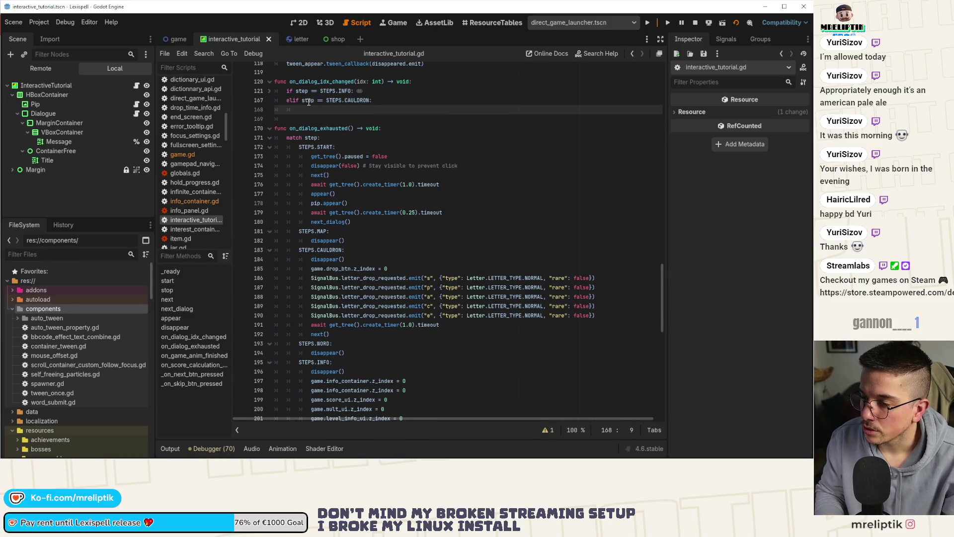
pyautogui.write('ifidx == 1:')
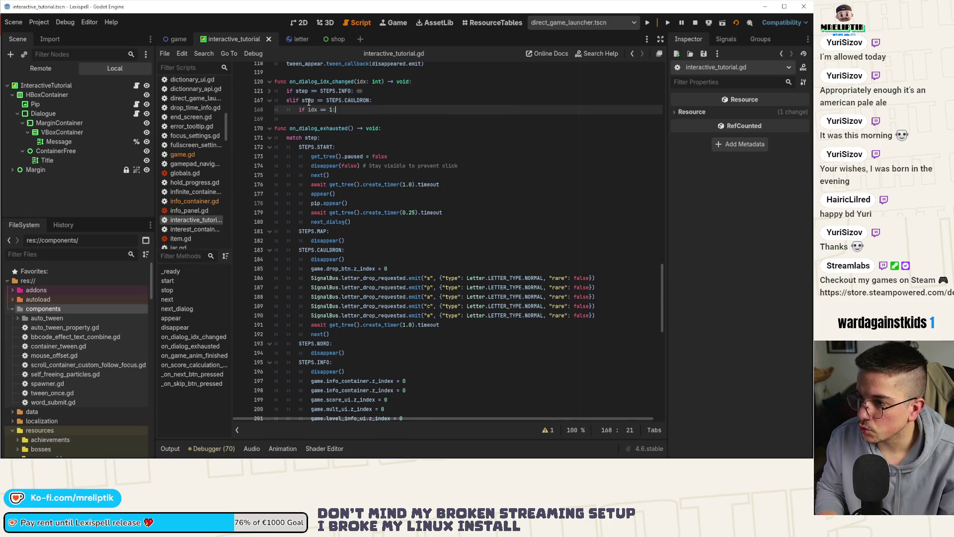
pyautogui.press('Return')
pyautogui.write('game.dr')
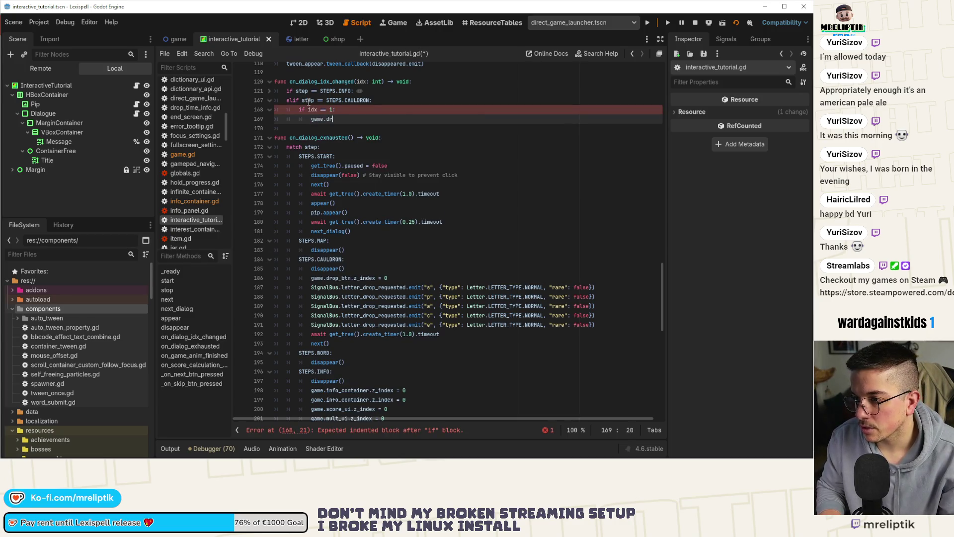
pyautogui.write('op_btn.')
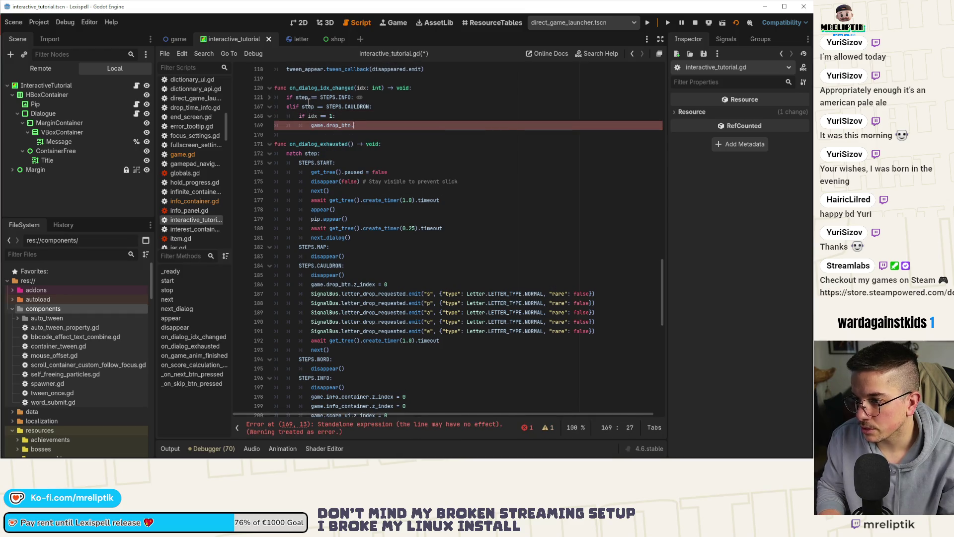
pyautogui.write('z_index')
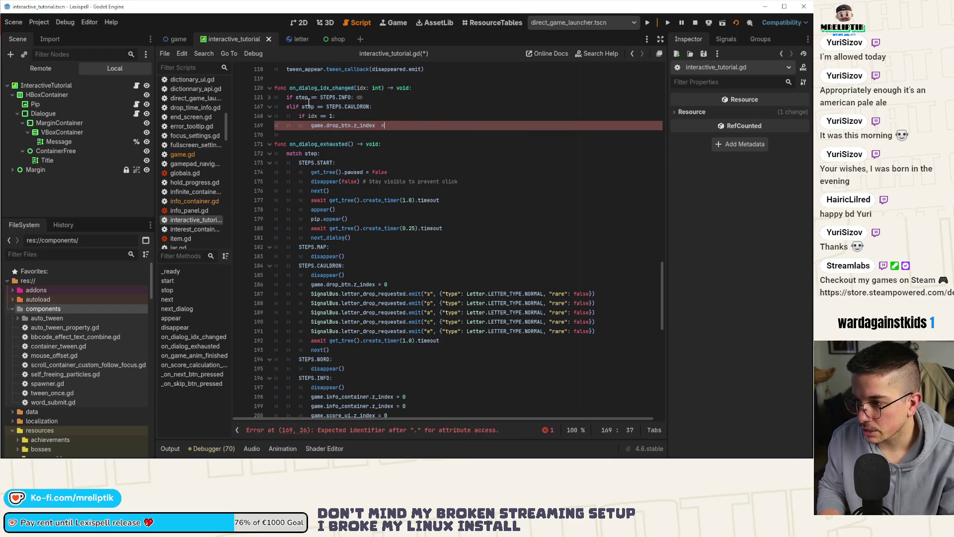
pyautogui.write('= 10')
pyautogui.hotkey('ctrl', 's')
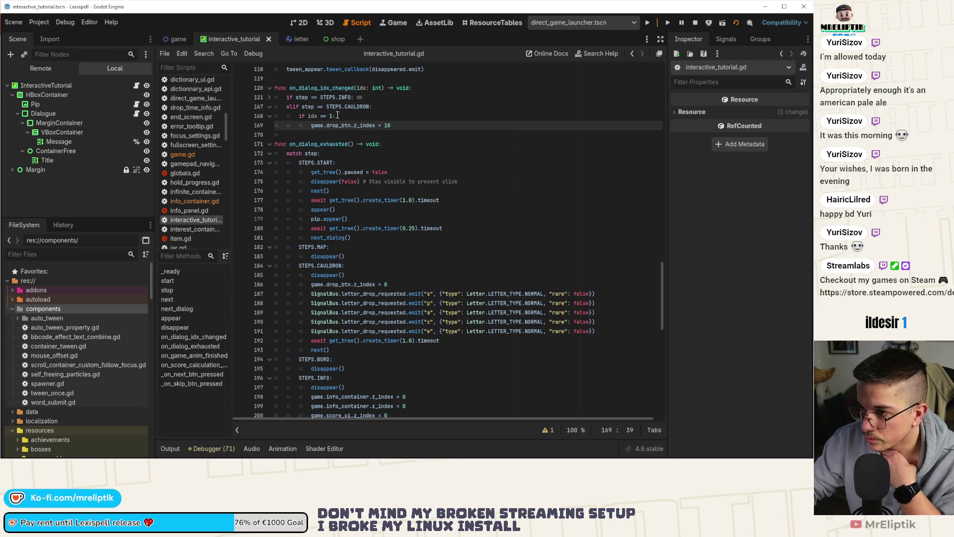
pyautogui.scroll(-10, 338, 116)
pyautogui.scroll(-10, 367, 190)
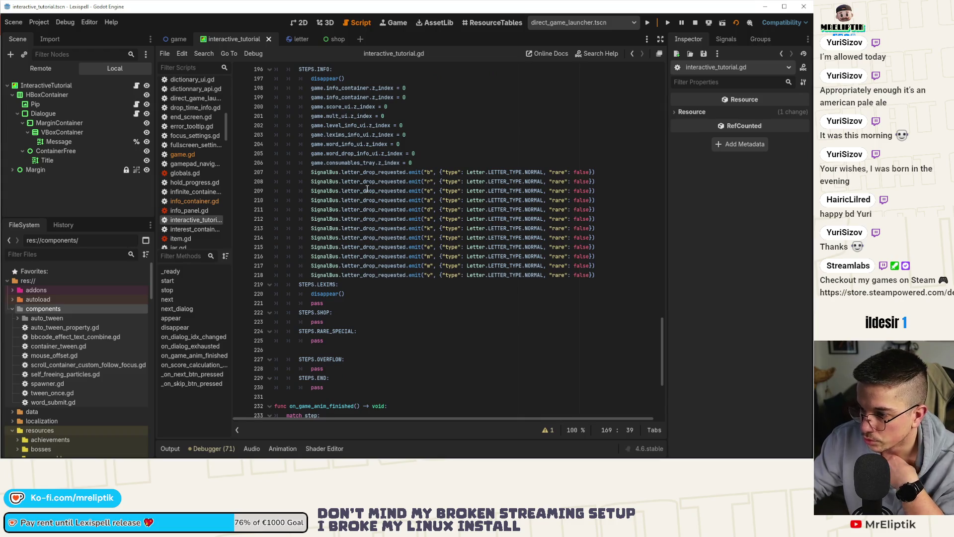
pyautogui.scroll(-3, 367, 190)
pyautogui.scroll(-1, 391, 273)
pyautogui.scroll(10, 391, 276)
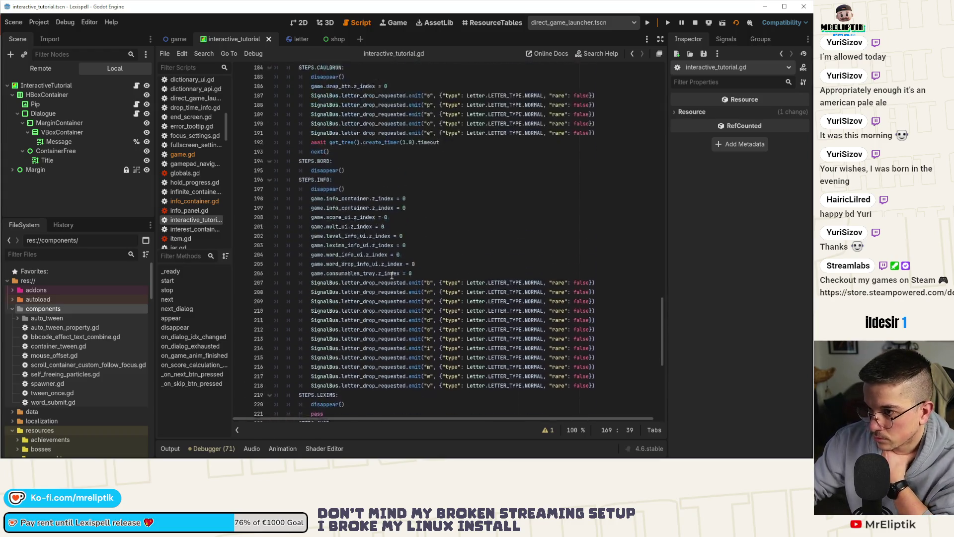
pyautogui.scroll(3, 392, 265)
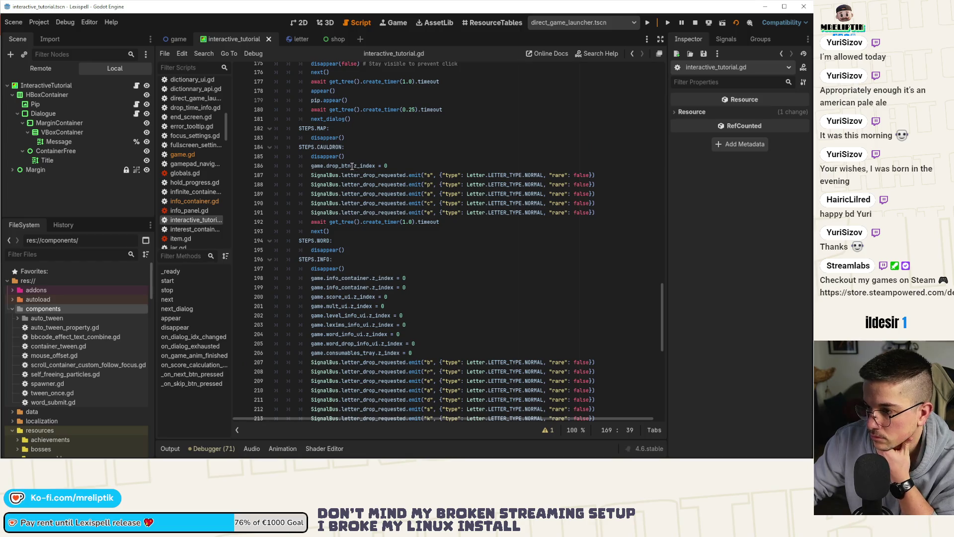
# Review the cauldron step in the script, then switch to the tutorial scene's 2D layout.
pyautogui.click(431, 157)
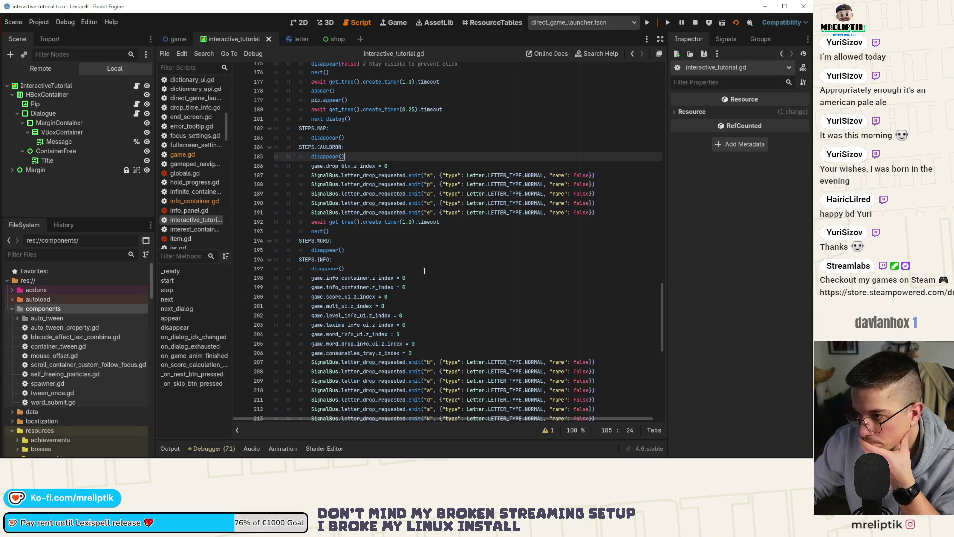
pyautogui.click(333, 231)
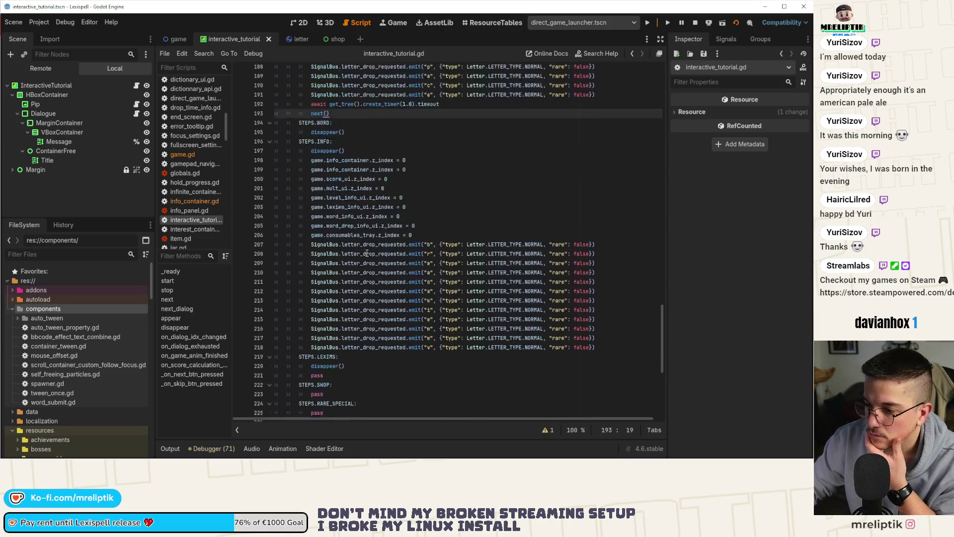
pyautogui.scroll(-6, 358, 248)
pyautogui.scroll(-6, 362, 254)
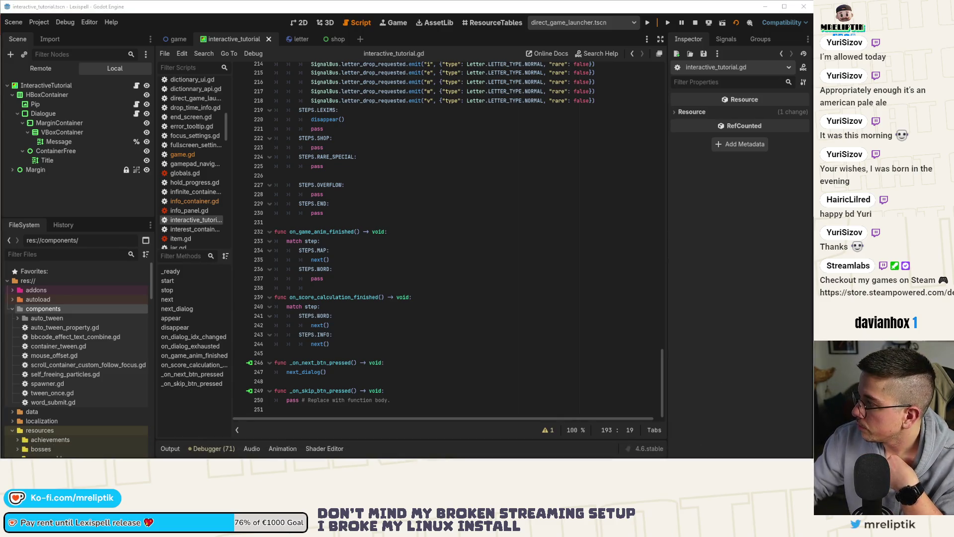
pyautogui.click(298, 23)
pyautogui.scroll(-2, 300, 207)
pyautogui.scroll(3, 353, 246)
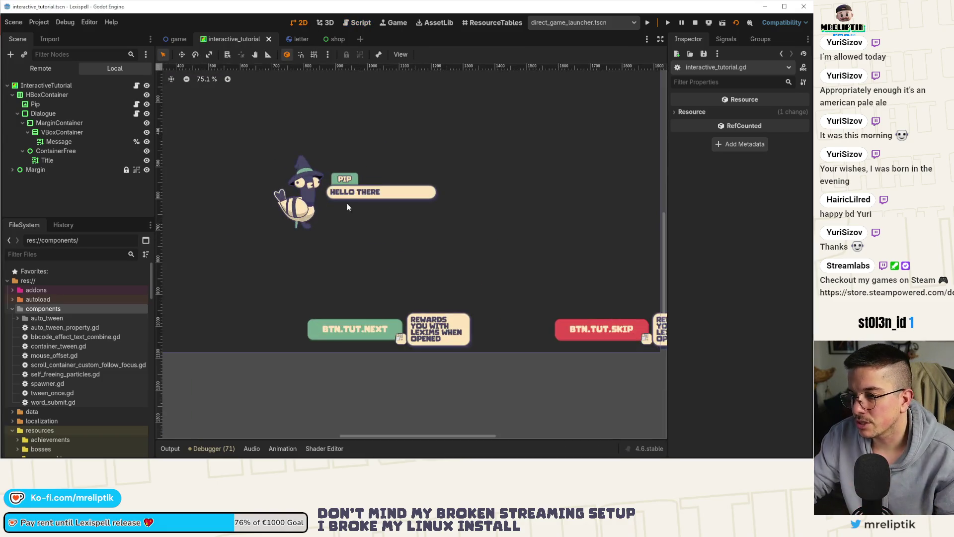
# Set the Dialogue node's Custom Minimum Size x to 400 and save the scene.
pyautogui.click(348, 198)
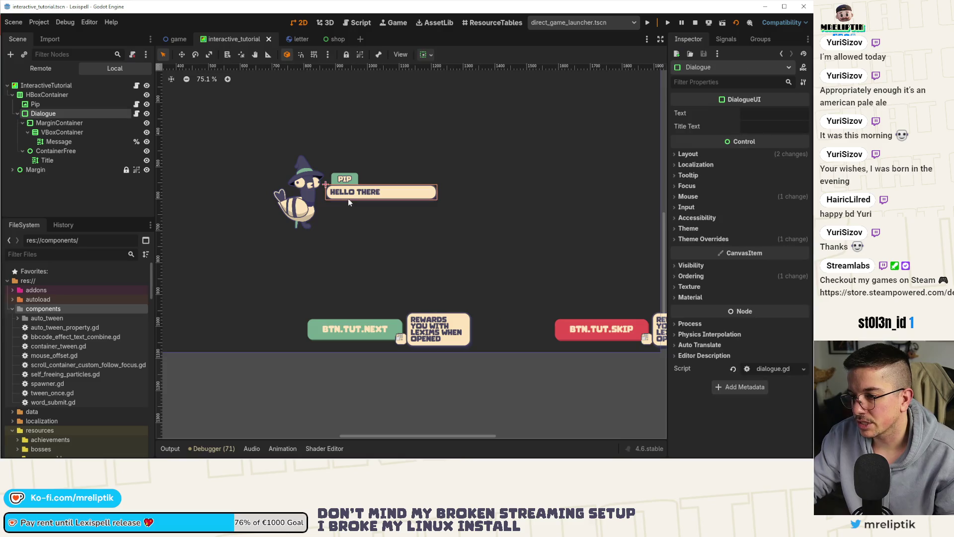
pyautogui.click(49, 96)
pyautogui.click(45, 114)
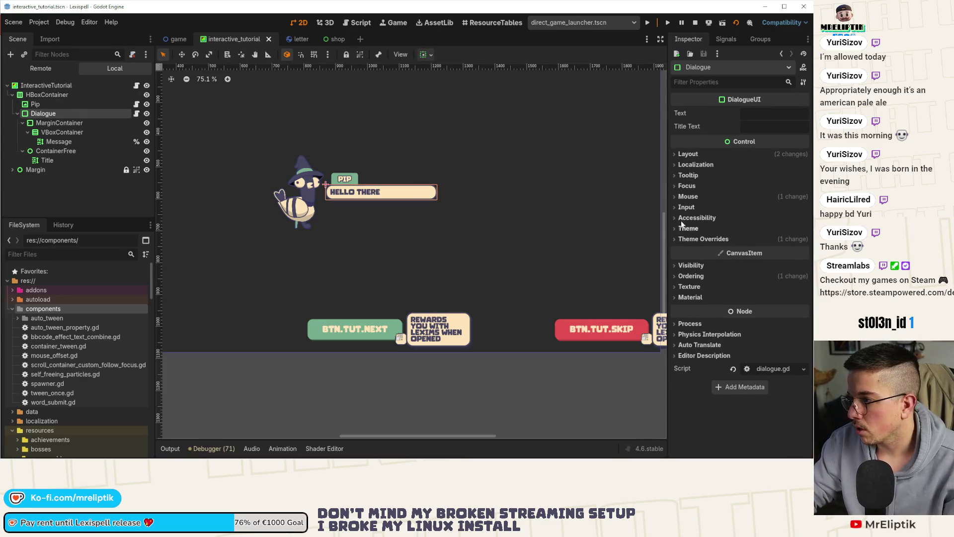
pyautogui.click(686, 155)
pyautogui.click(779, 197)
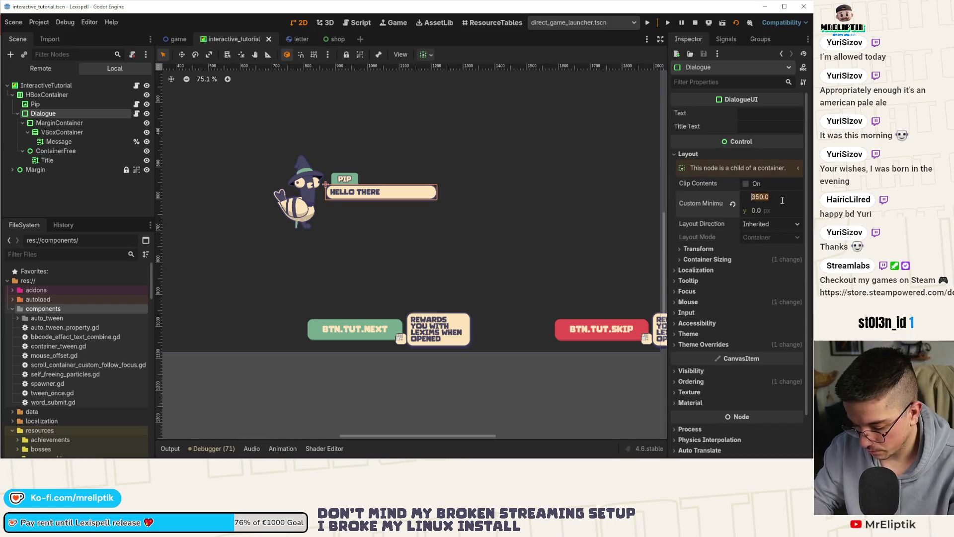
pyautogui.press('Return')
pyautogui.hotkey('ctrl', 's')
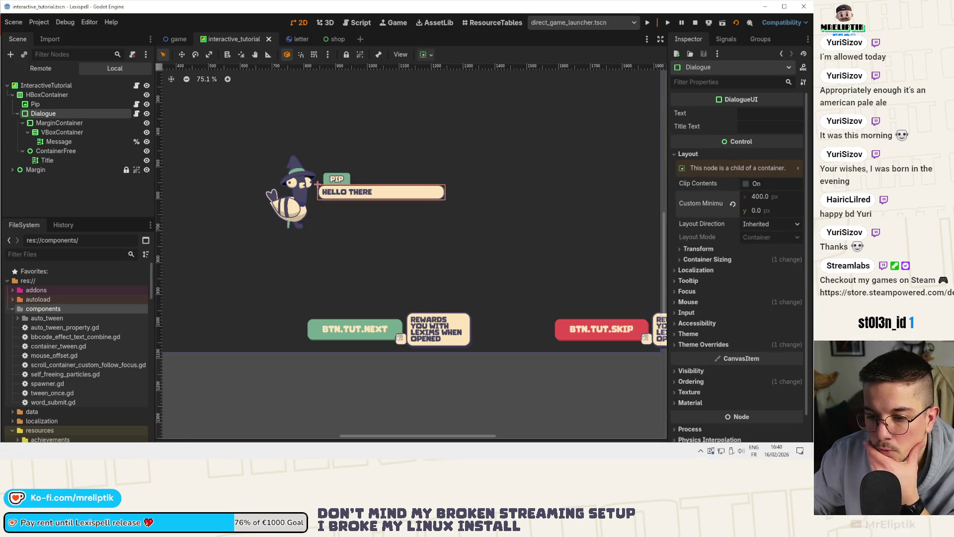
# Glance at VS Code, return to Godot and stop the running game session.
pyautogui.hotkey('alt', 'Tab')
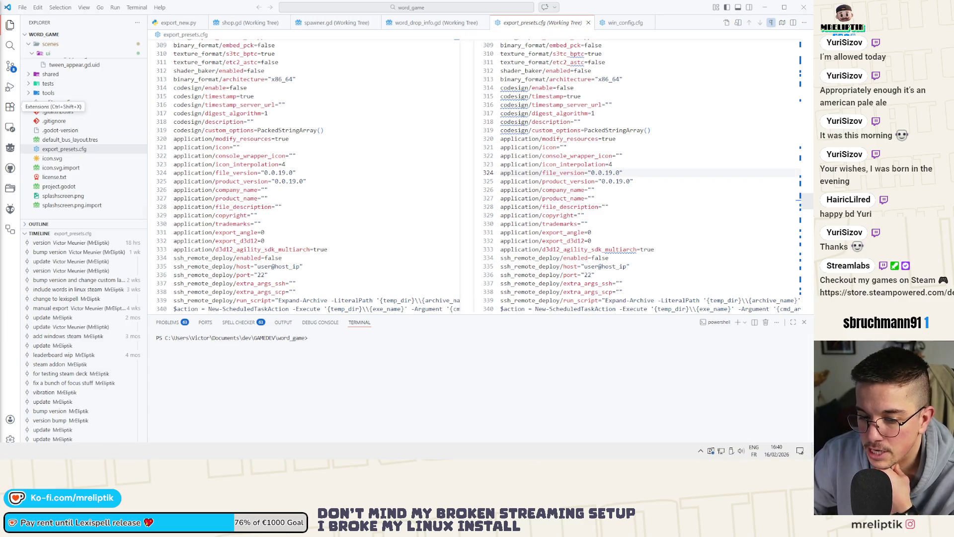
pyautogui.hotkey('alt', 'Tab')
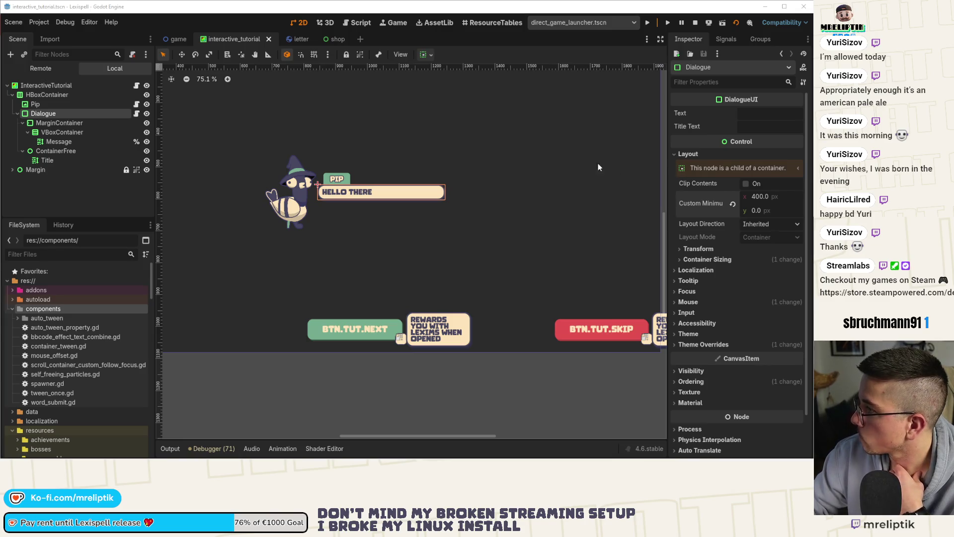
pyautogui.click(694, 24)
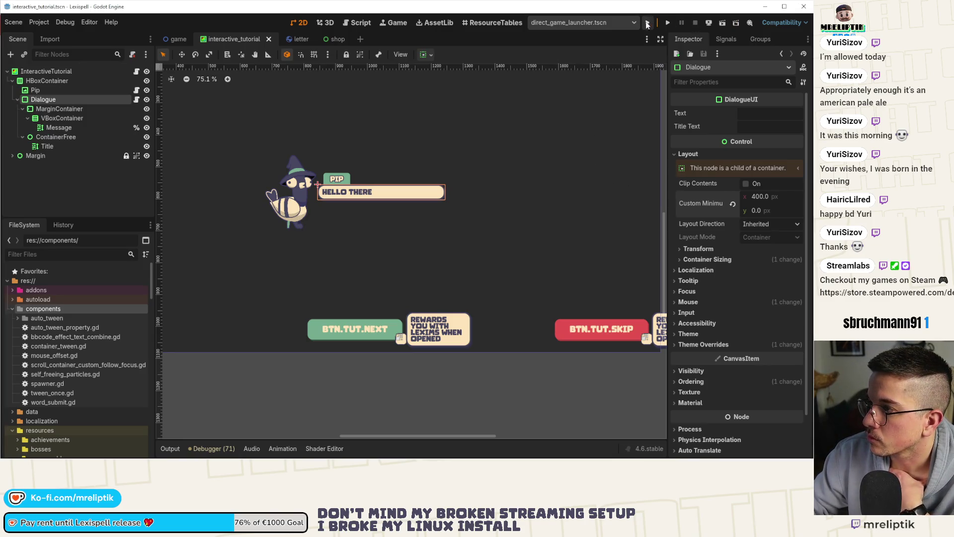
# Relaunch the game and advance Pip's wider dialogue through the chapters explanations.
pyautogui.click(648, 23)
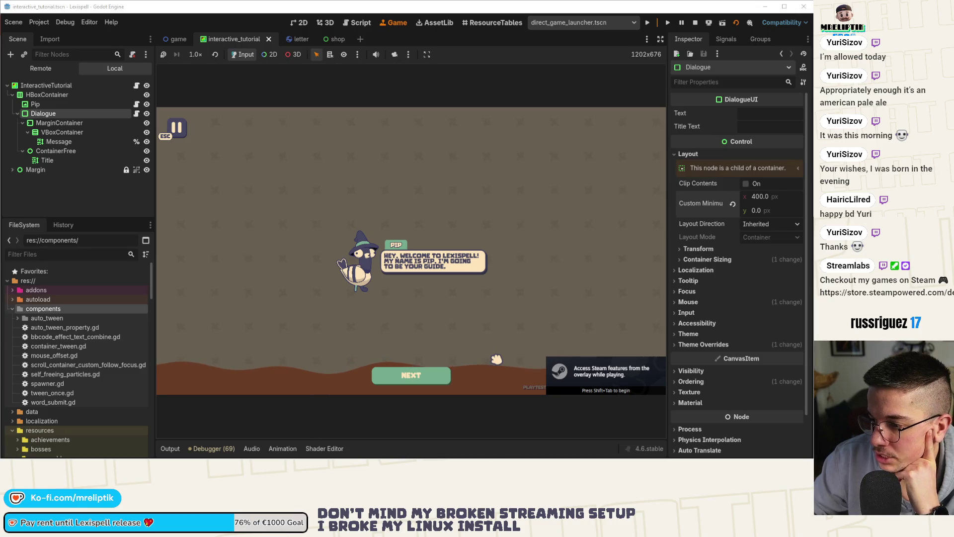
pyautogui.click(439, 383)
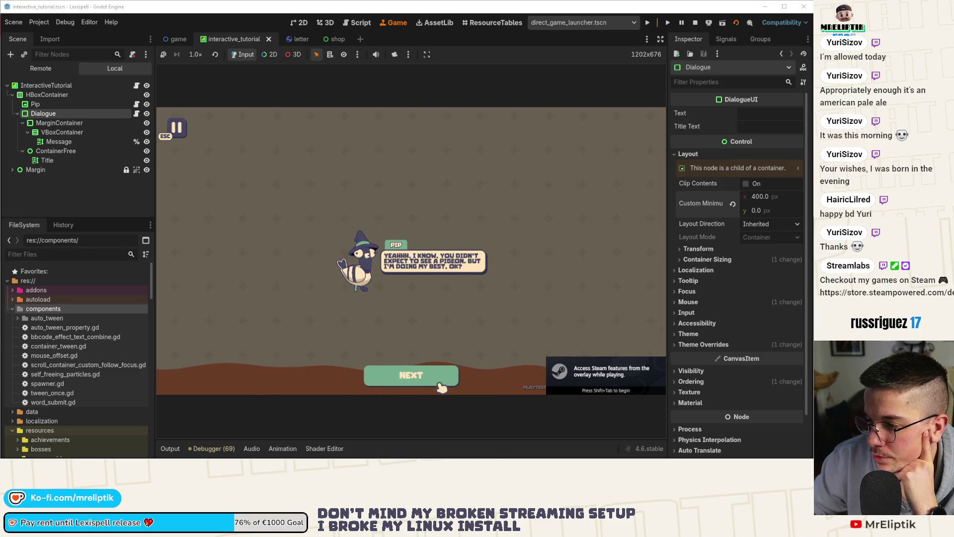
pyautogui.click(422, 385)
pyautogui.click(429, 384)
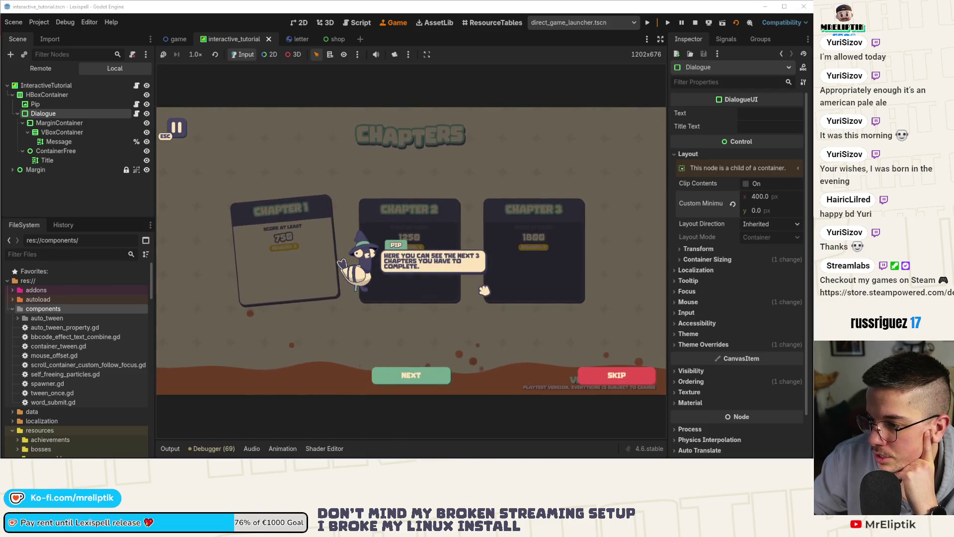
pyautogui.click(422, 383)
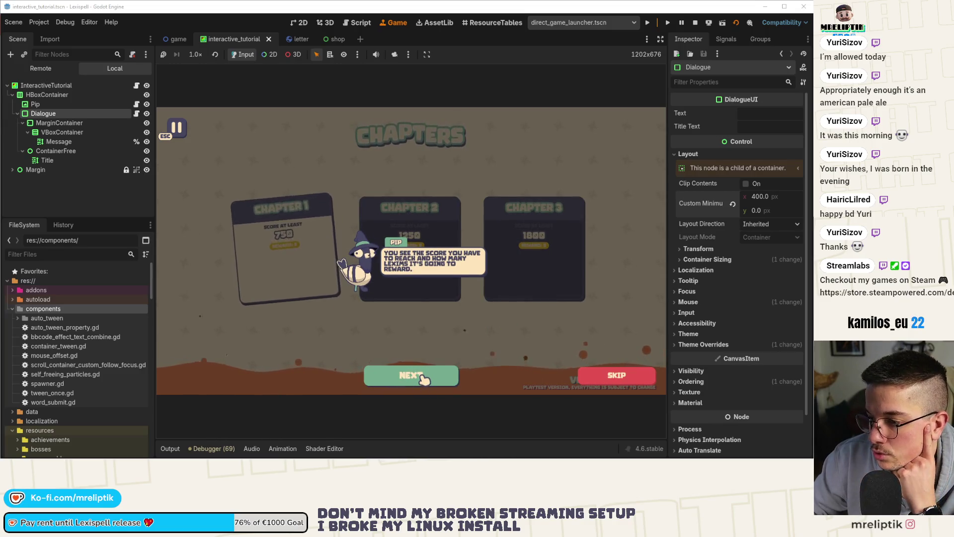
pyautogui.click(420, 379)
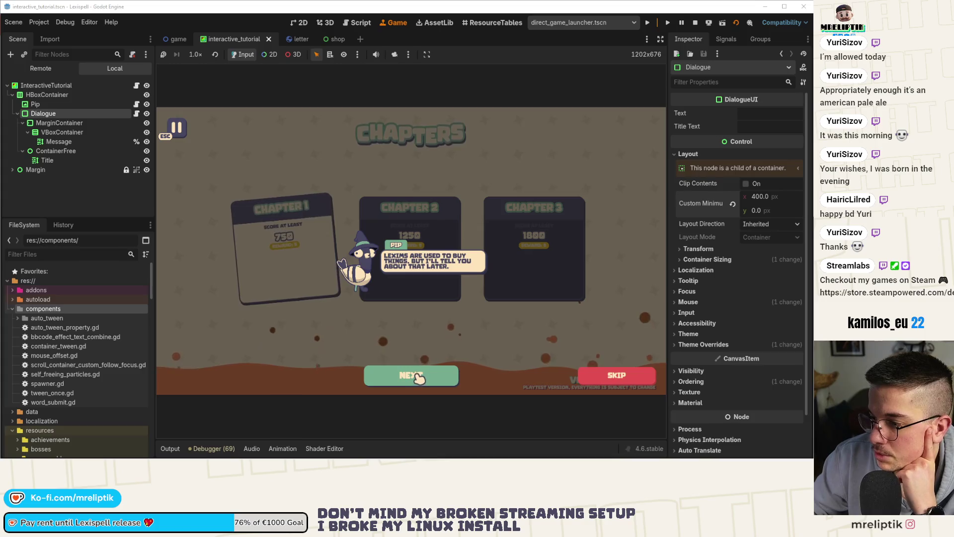
pyautogui.click(419, 378)
pyautogui.click(419, 377)
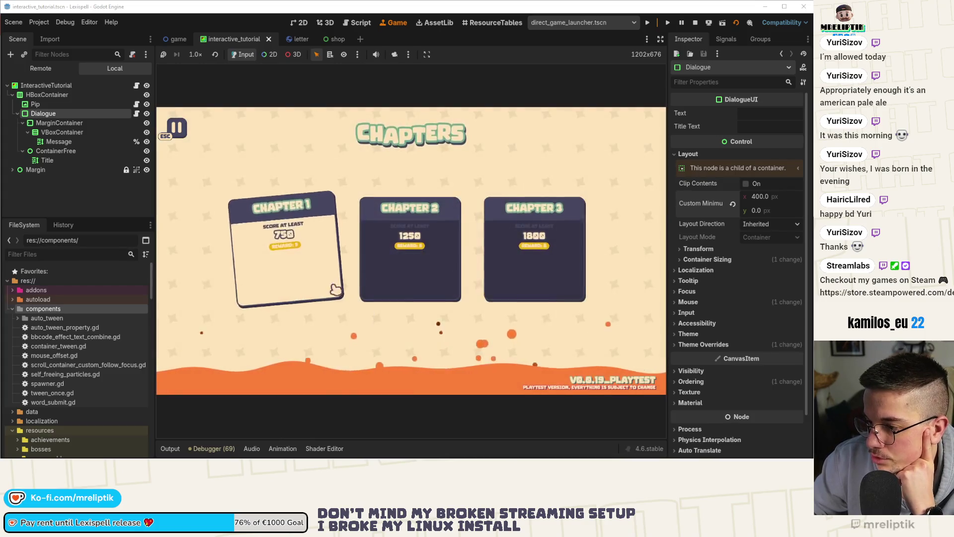
# Enter Chapter 1 and advance Pip's dialogue through the drop-request and letter-value tips.
pyautogui.click(336, 289)
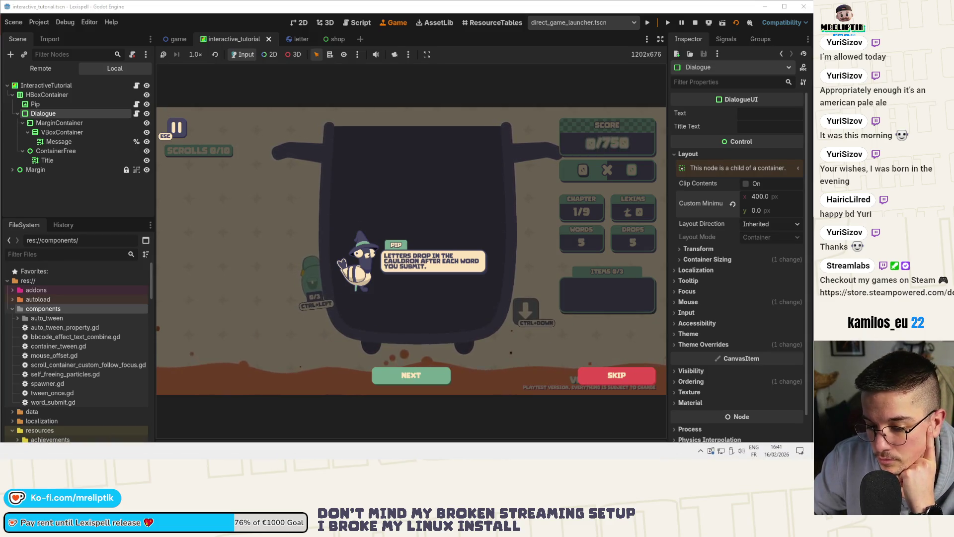
pyautogui.hotkey('alt', 'Tab')
pyautogui.hotkey('alt', 'Tab')
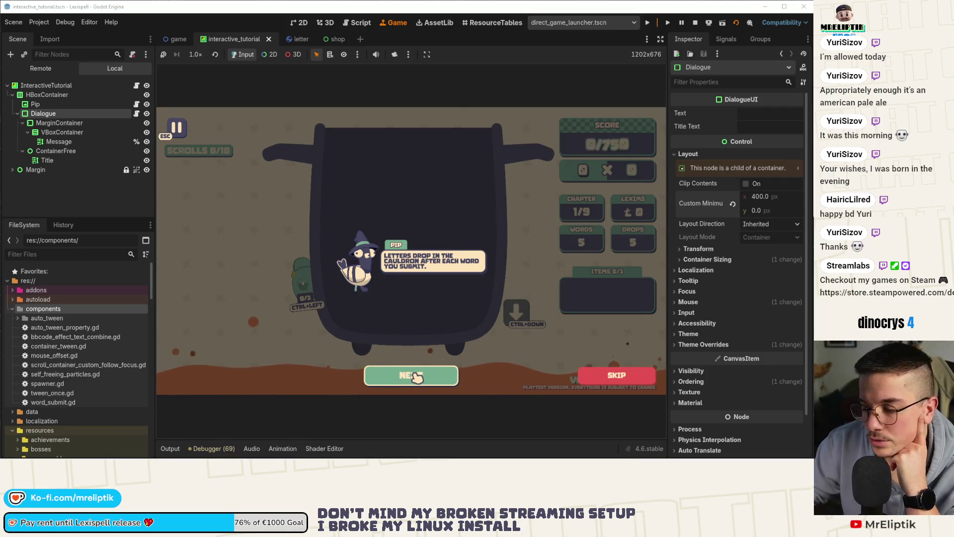
pyautogui.click(422, 379)
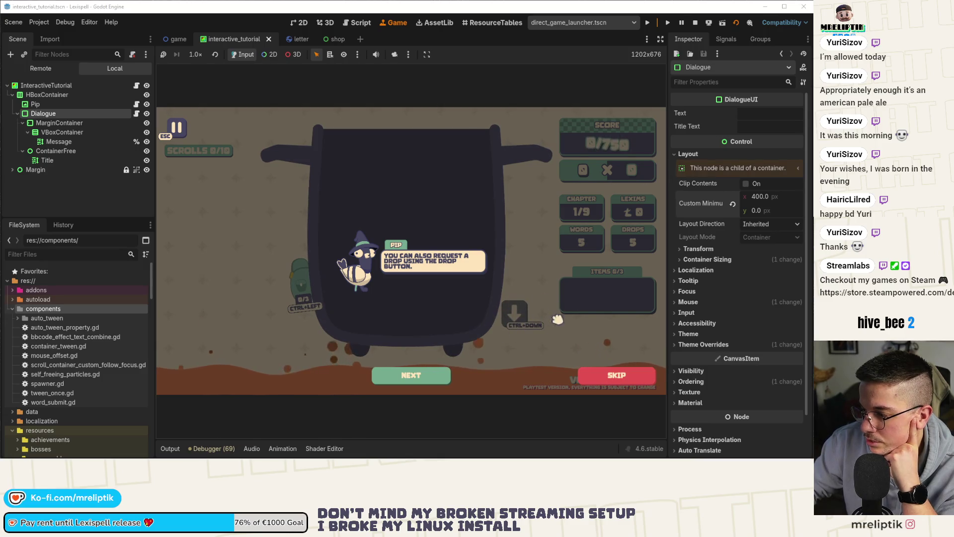
pyautogui.click(415, 376)
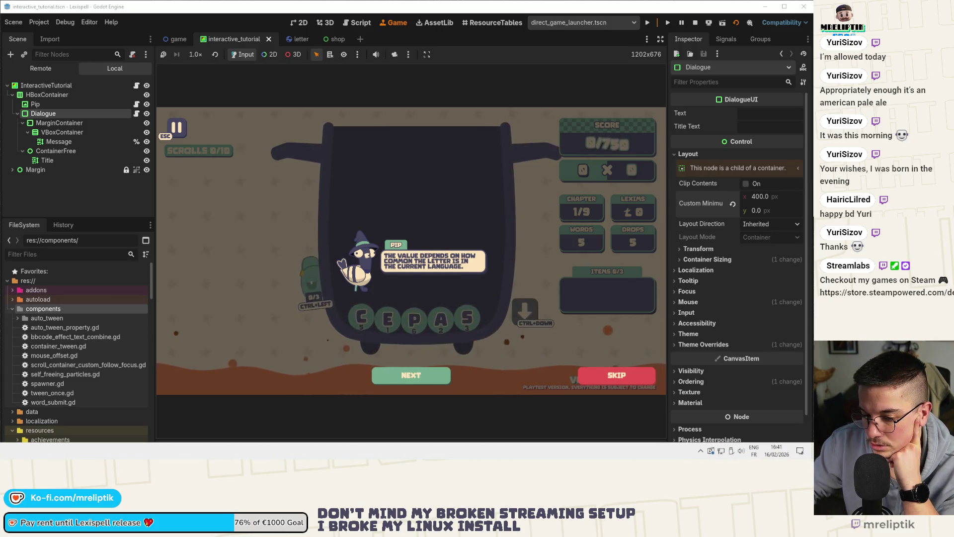
# Step through the scoring explanation until Pip's dialogue closes and the board is playable.
pyautogui.hotkey('alt', 'Tab')
pyautogui.hotkey('alt', 'Tab')
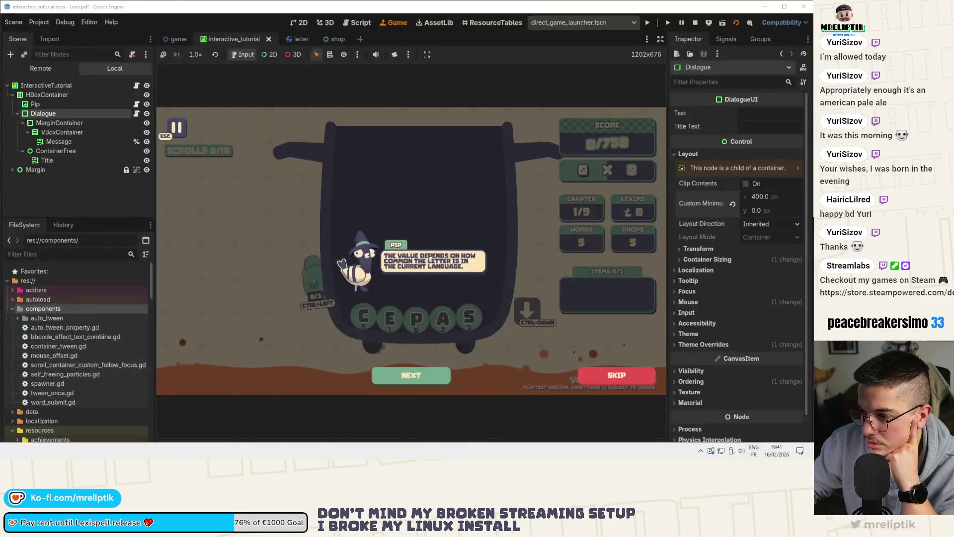
pyautogui.click(409, 378)
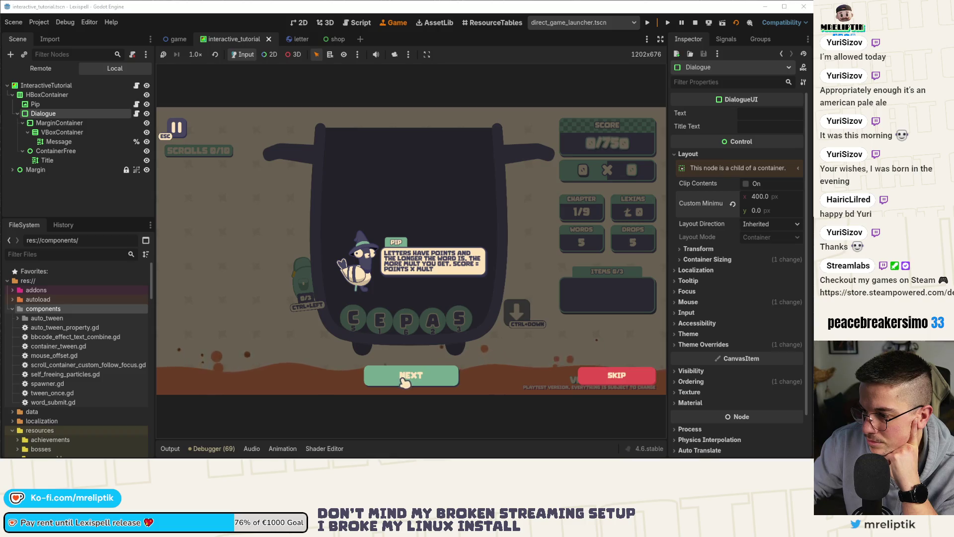
pyautogui.click(404, 382)
pyautogui.click(406, 380)
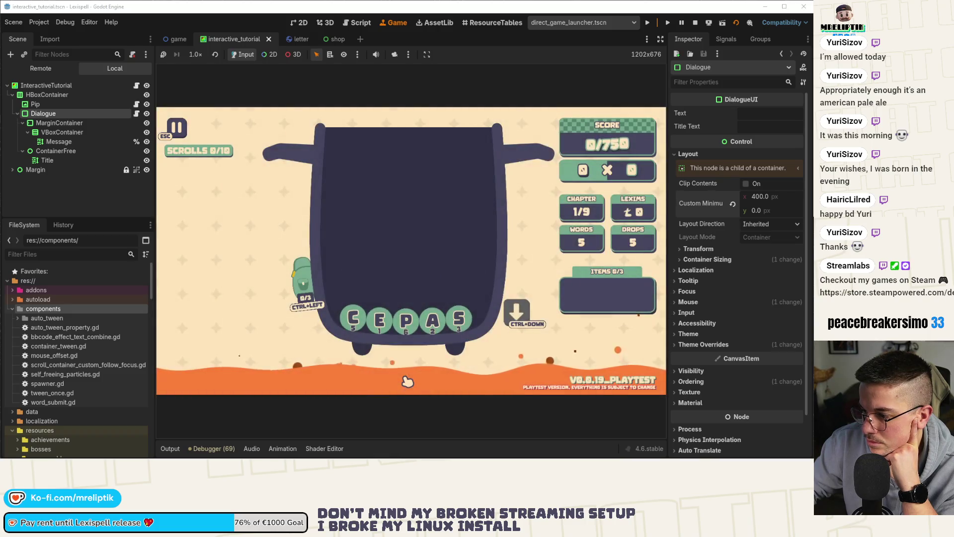
# Pick the remaining letters of PEAS and submit the word for a 12 × 4.0 score.
pyautogui.click(406, 323)
pyautogui.click(458, 321)
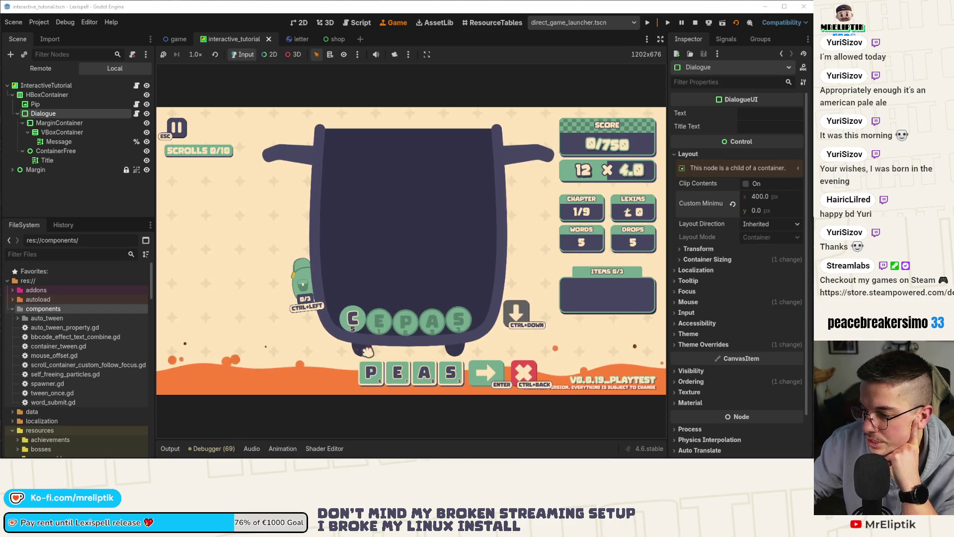
pyautogui.click(493, 384)
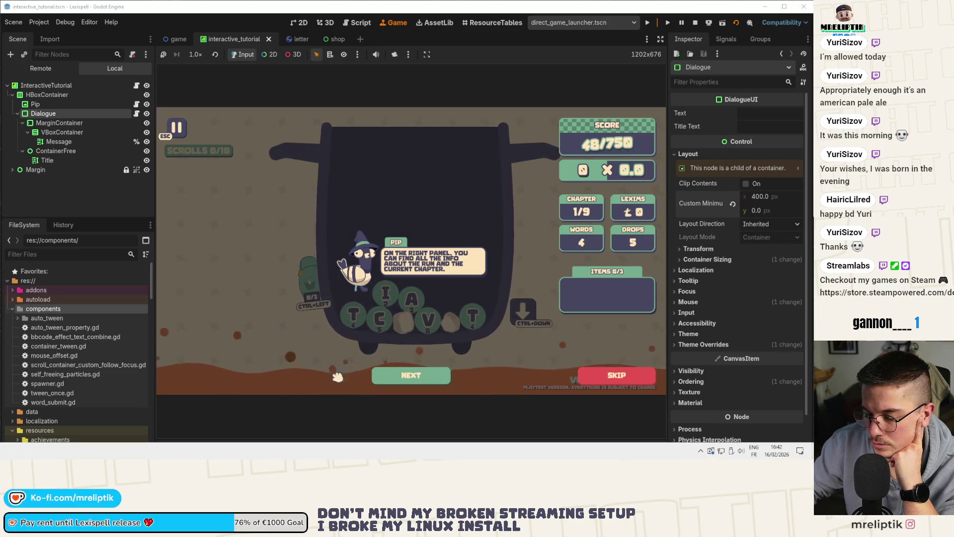
# Advance through the score, multiplier, run-info and item-container tips until new letters drop.
pyautogui.click(424, 377)
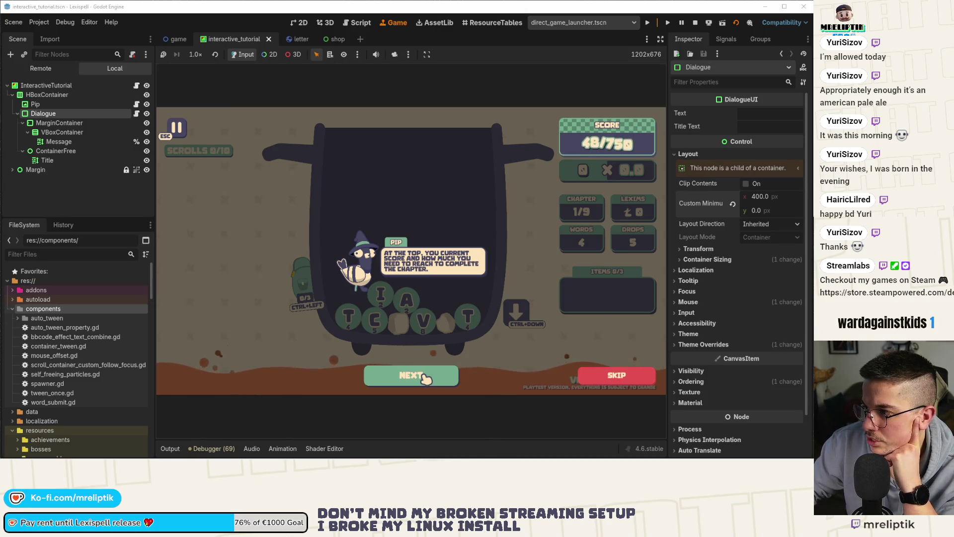
pyautogui.click(424, 378)
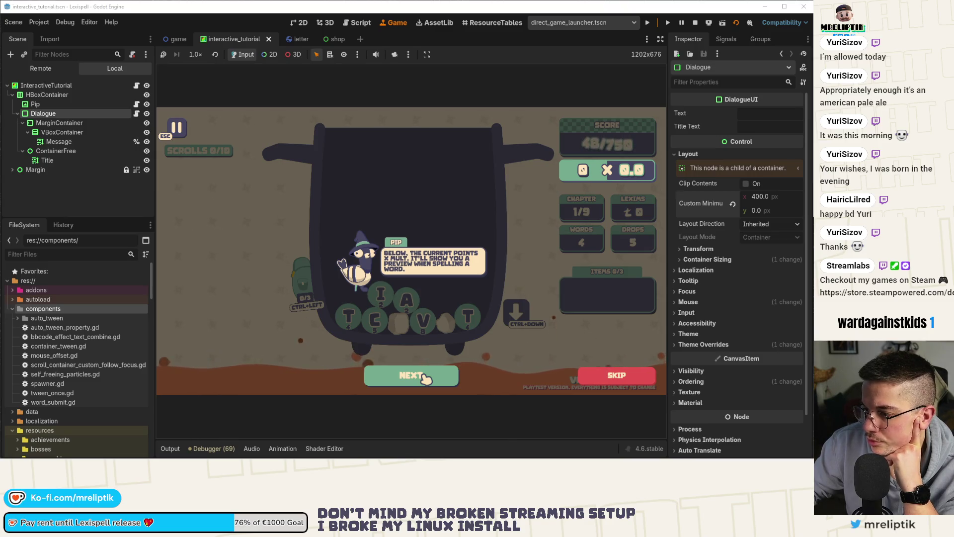
pyautogui.click(424, 377)
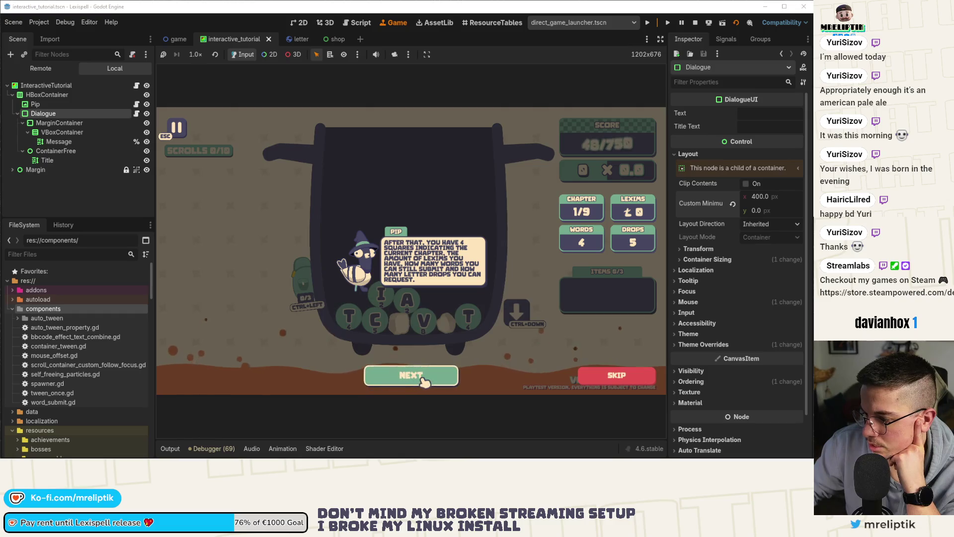
pyautogui.click(424, 381)
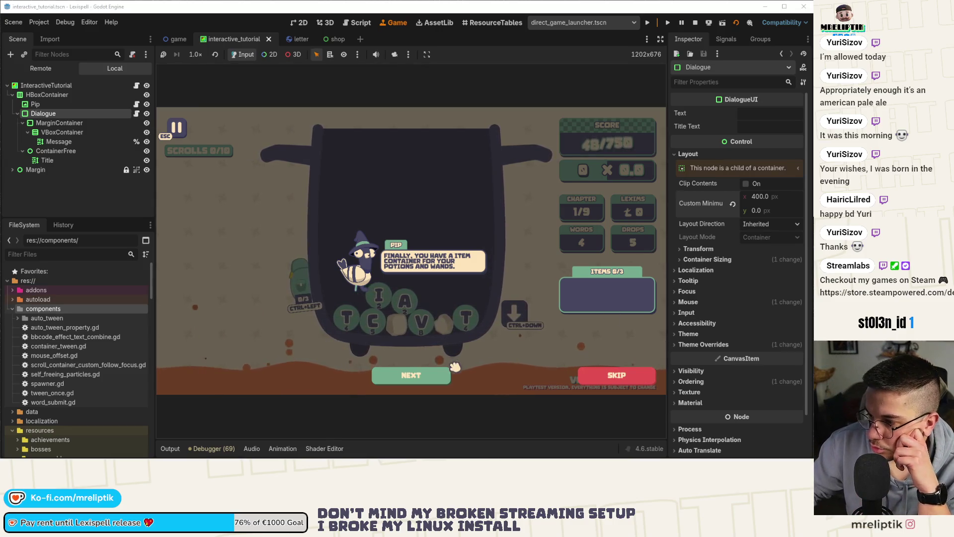
pyautogui.click(412, 376)
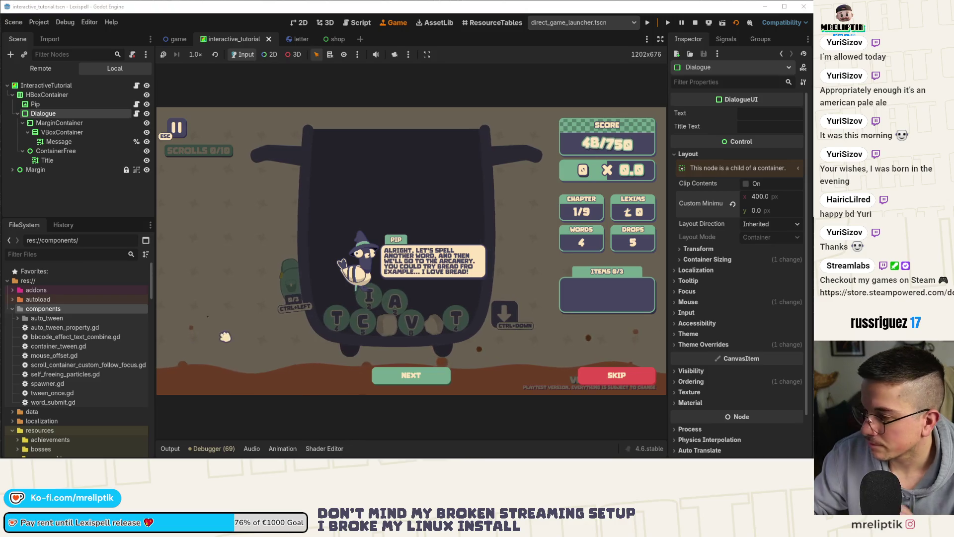
pyautogui.click(406, 376)
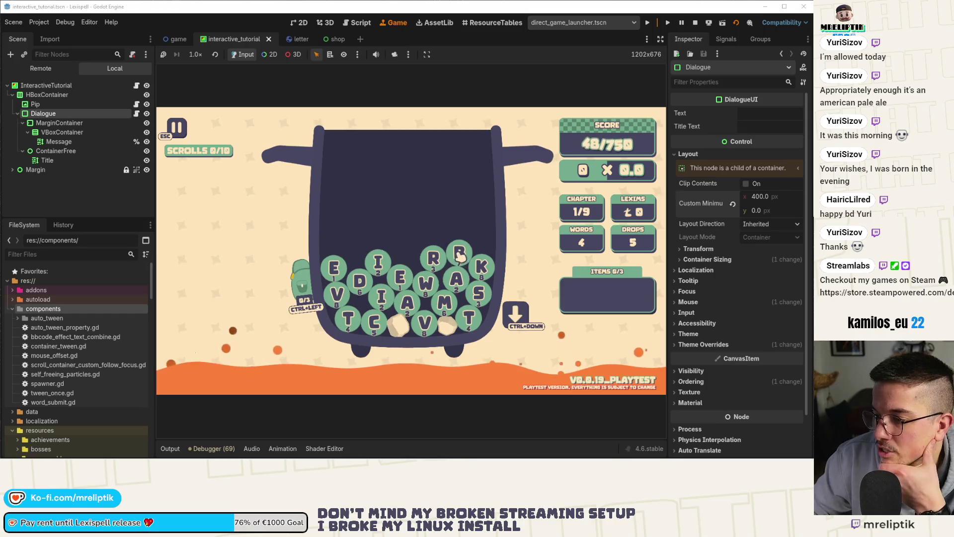
# Spell B-R-E-A-D on the letter balls and submit it, lifting the score to 143 of 750.
pyautogui.click(453, 255)
pyautogui.click(401, 277)
pyautogui.click(457, 278)
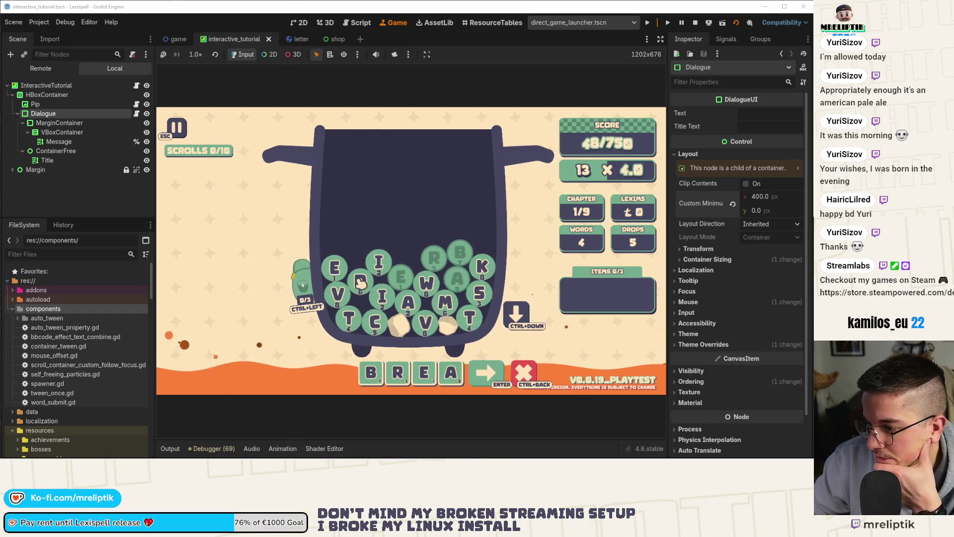
pyautogui.click(361, 281)
pyautogui.click(499, 372)
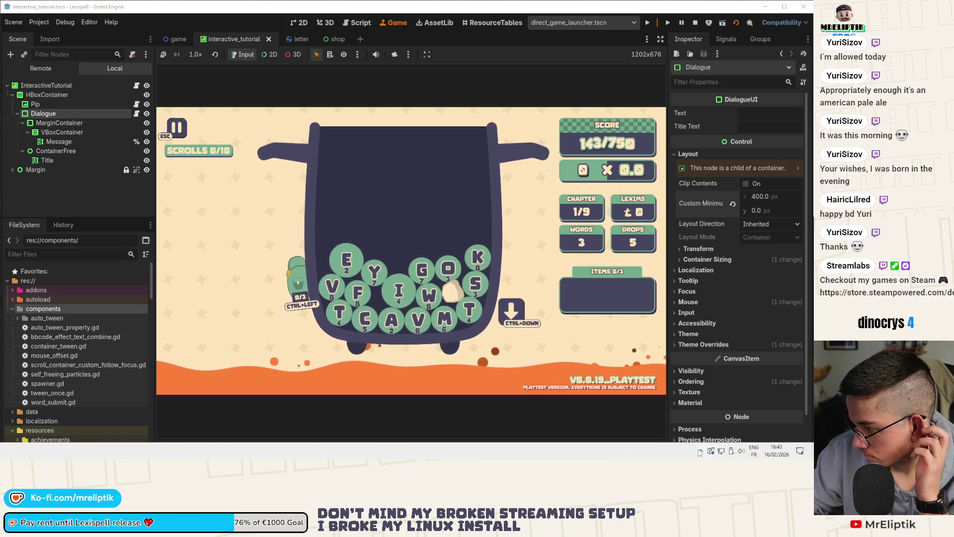
pyautogui.click(701, 452)
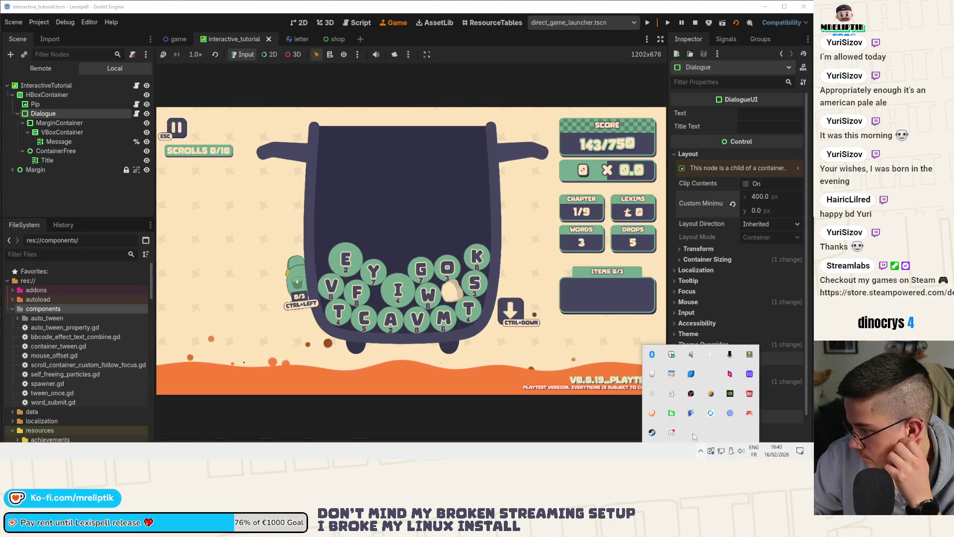
# Dismiss the tray popup, select the InteractiveTutorial root node, then request a letter drop.
pyautogui.click(702, 453)
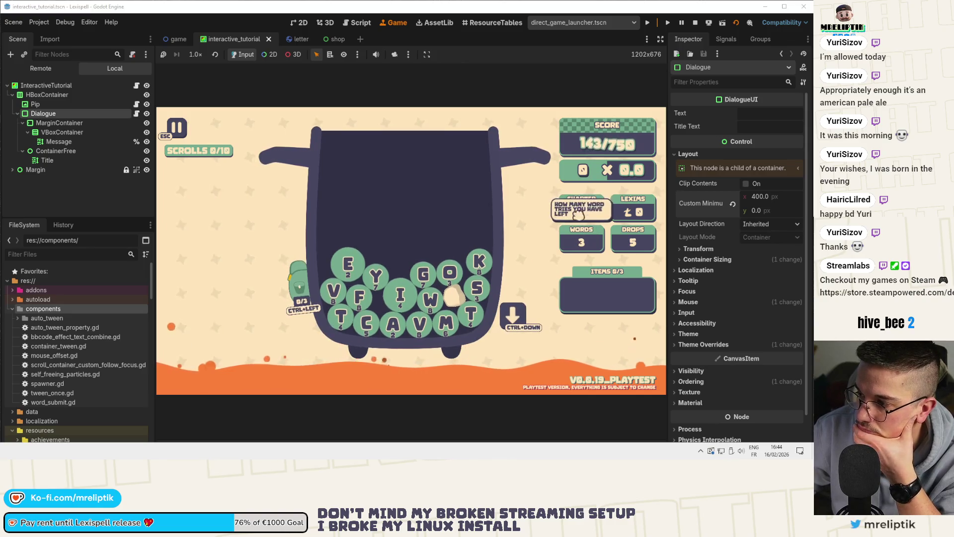
pyautogui.moveTo(46, 85)
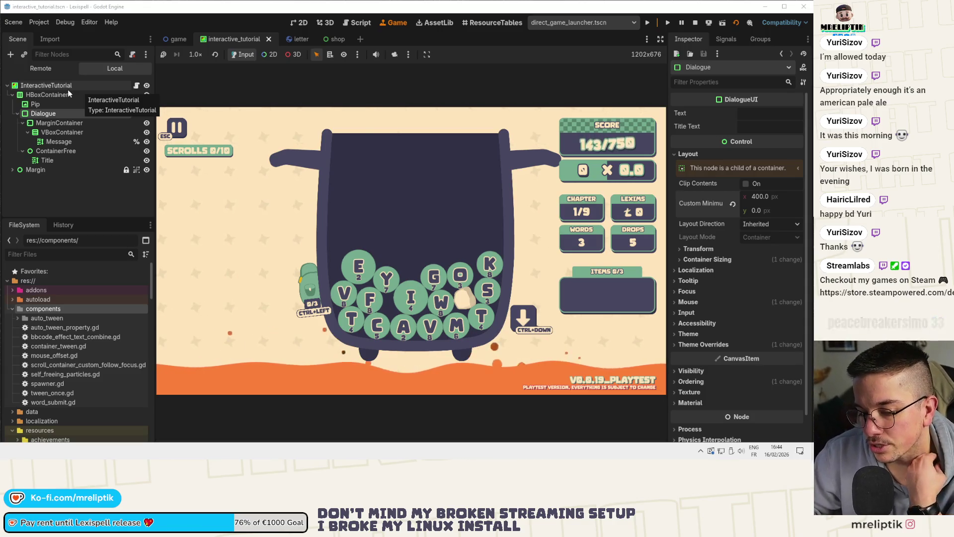
pyautogui.click(69, 89)
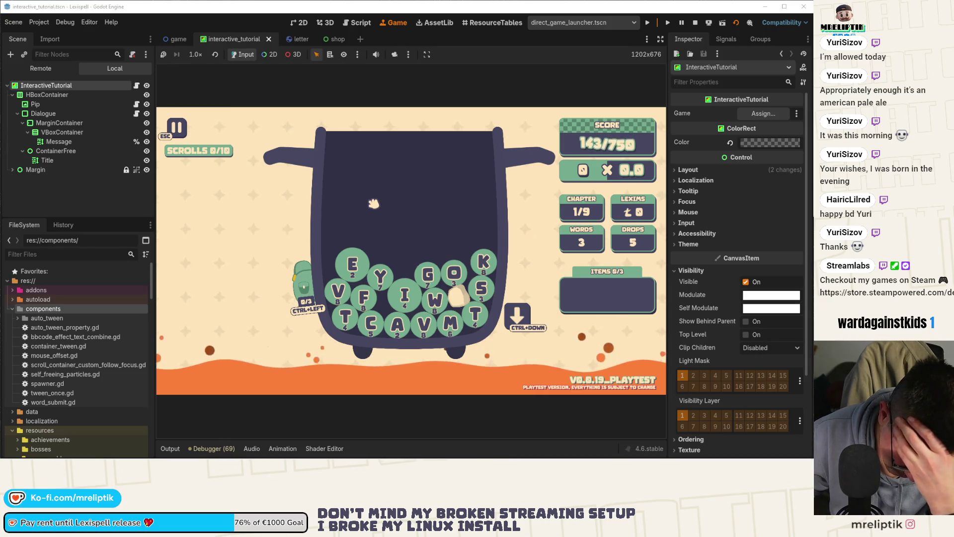
pyautogui.click(522, 320)
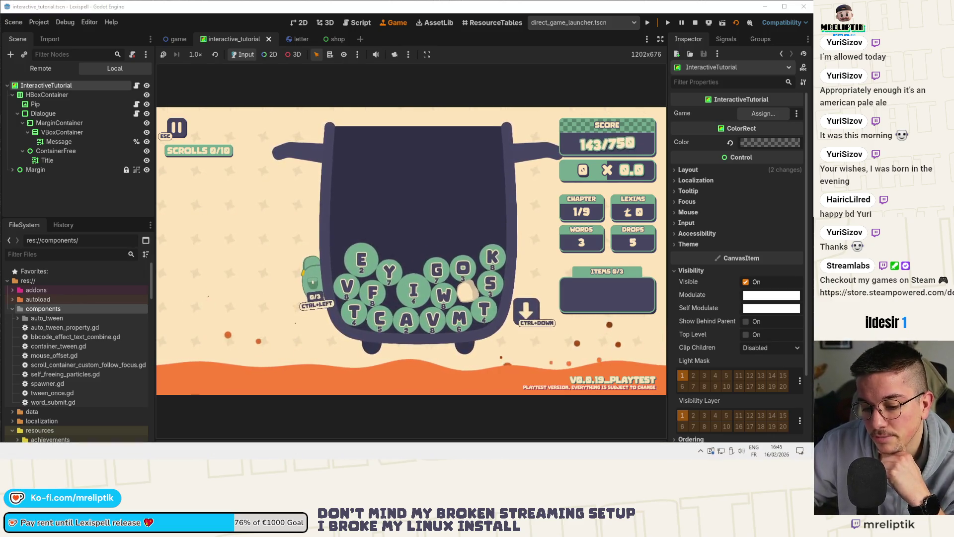
# Hop to VS Code and back, refocus the running game and pick the G tile (7 × 1.0 preview).
pyautogui.hotkey('alt', 'Tab')
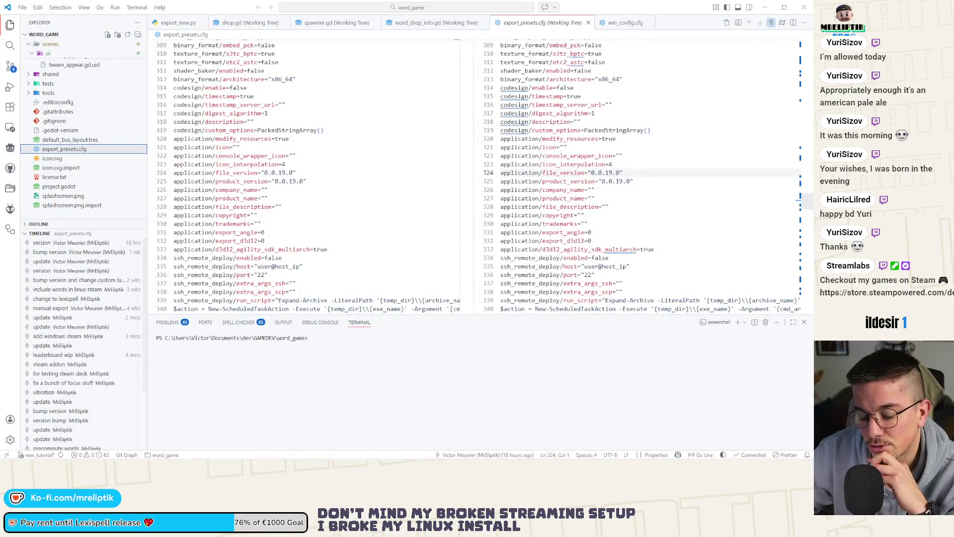
pyautogui.hotkey('alt', 'Tab')
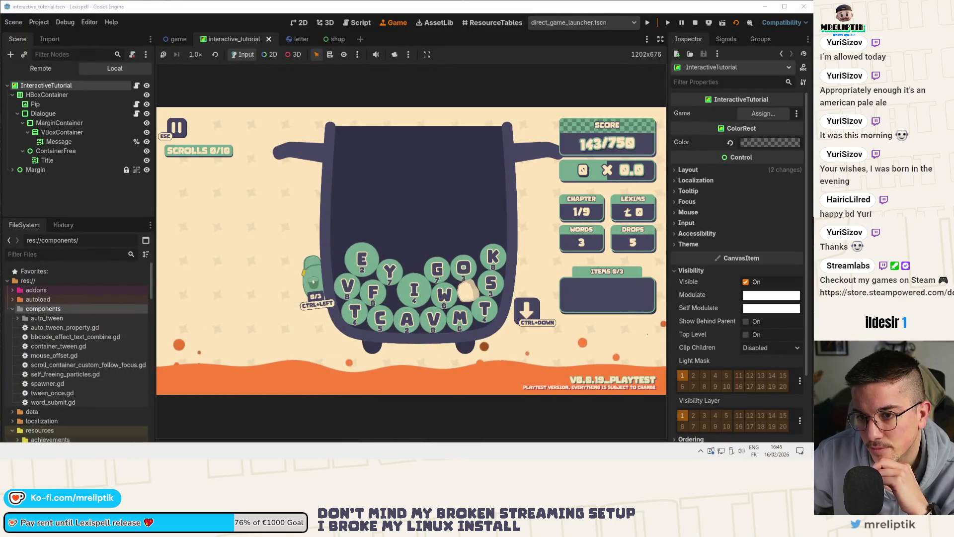
pyautogui.click(114, 203)
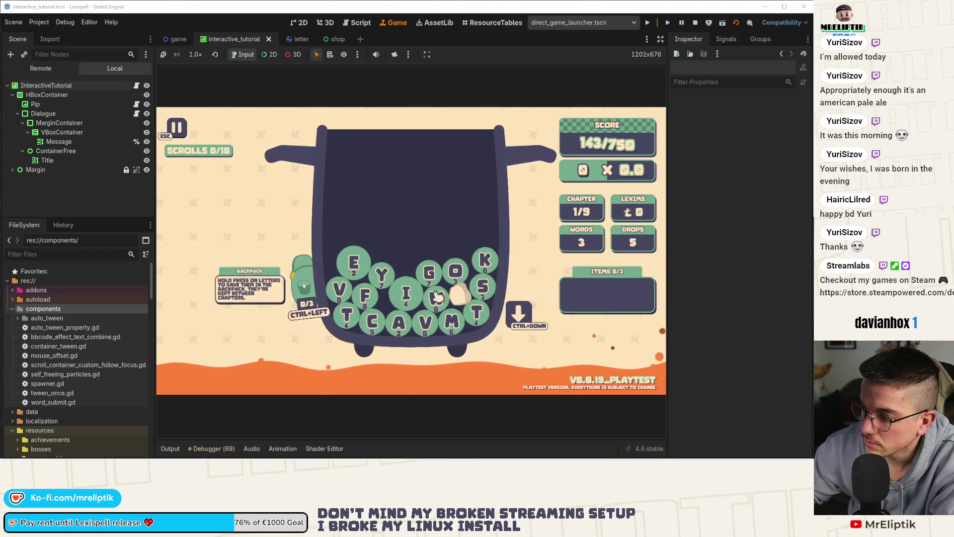
pyautogui.click(438, 279)
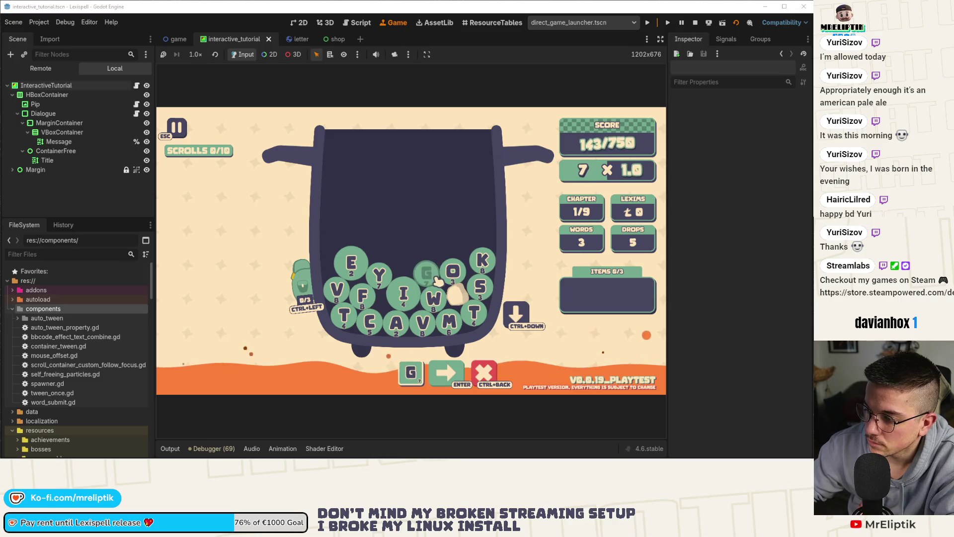